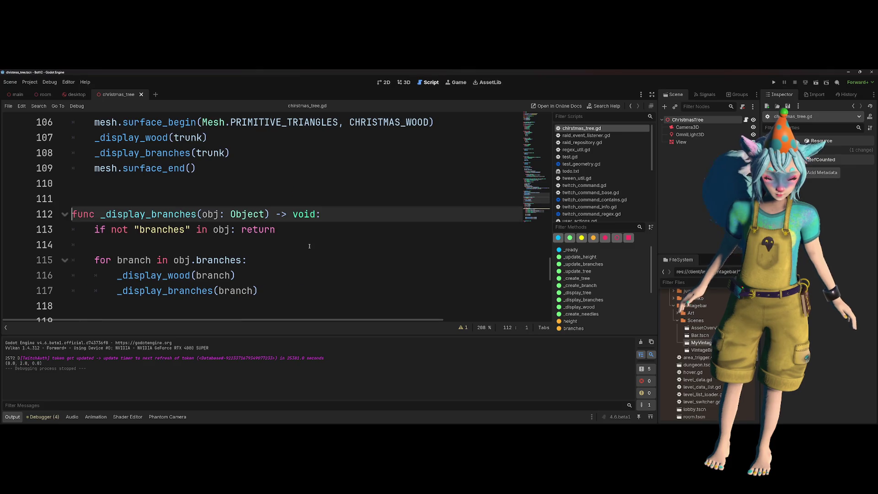
- Review the _display_wood function and the recursive _create_branch call with its sub_pos calculation
{"action": "left_click", "coordinate": [180, 282], "text": "ctrl"}
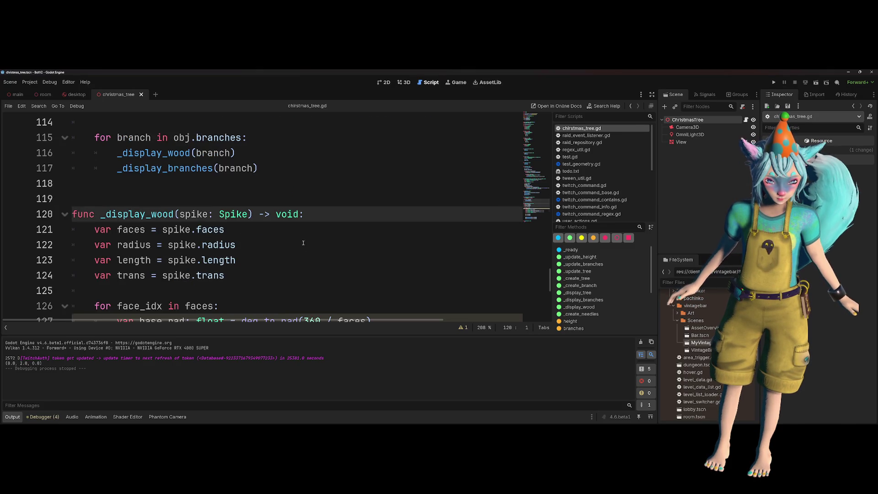
{"action": "scroll", "coordinate": [245, 183], "scroll_direction": "down", "scroll_amount": 2}
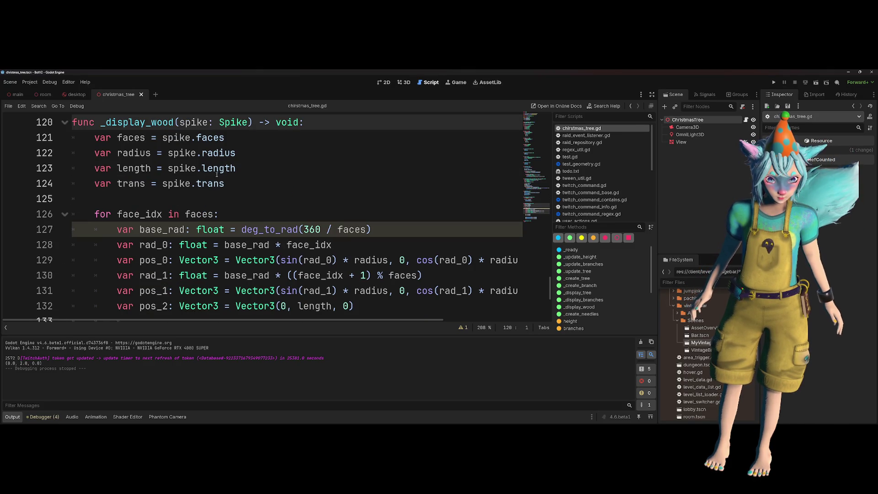
{"action": "scroll", "coordinate": [217, 177], "scroll_direction": "down", "scroll_amount": 3}
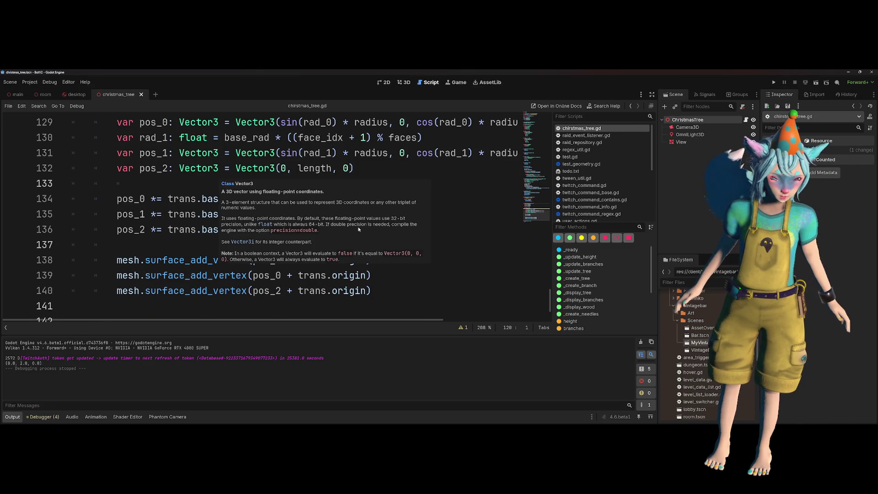
{"action": "scroll", "coordinate": [197, 230], "scroll_direction": "up", "scroll_amount": 3}
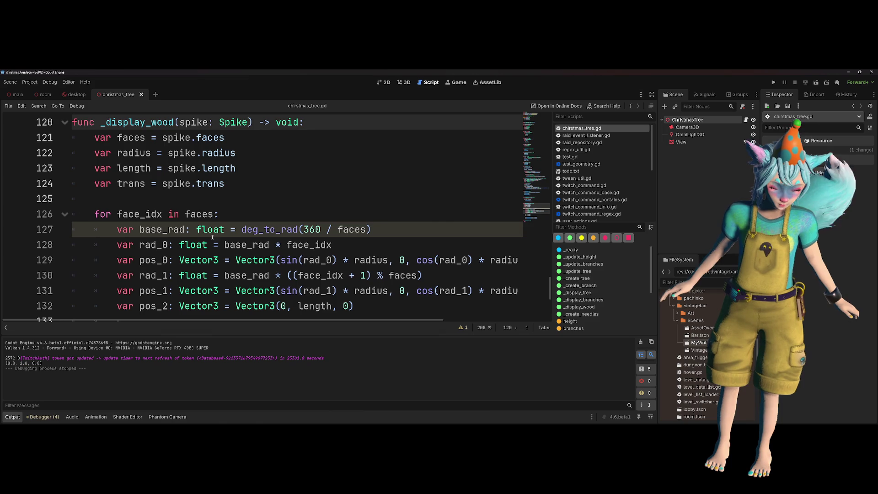
{"action": "scroll", "coordinate": [305, 236], "scroll_direction": "up", "scroll_amount": 4}
{"action": "scroll", "coordinate": [306, 236], "scroll_direction": "up", "scroll_amount": 3}
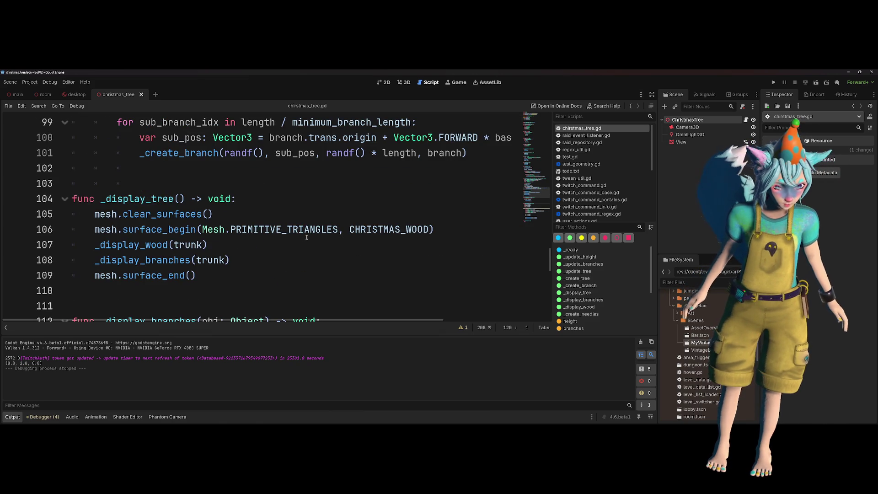
{"action": "scroll", "coordinate": [306, 237], "scroll_direction": "up", "scroll_amount": 2}
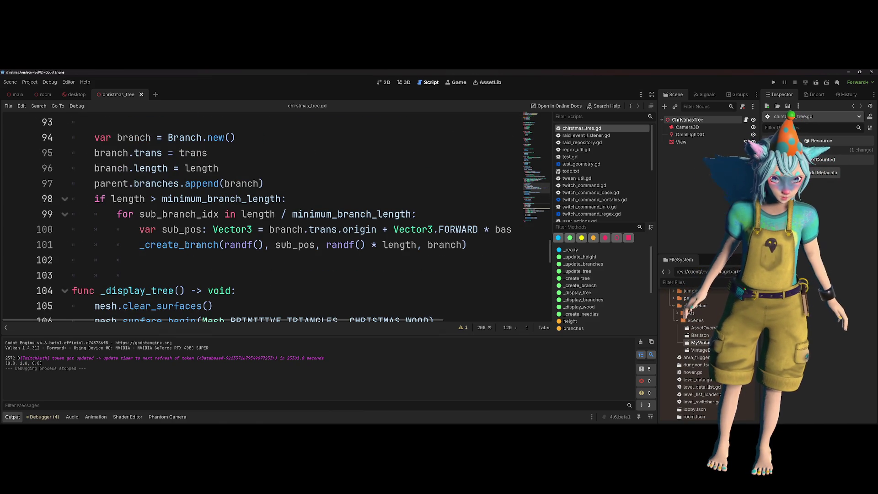
{"action": "double_click", "coordinate": [215, 246]}
{"action": "double_click", "coordinate": [295, 245]}
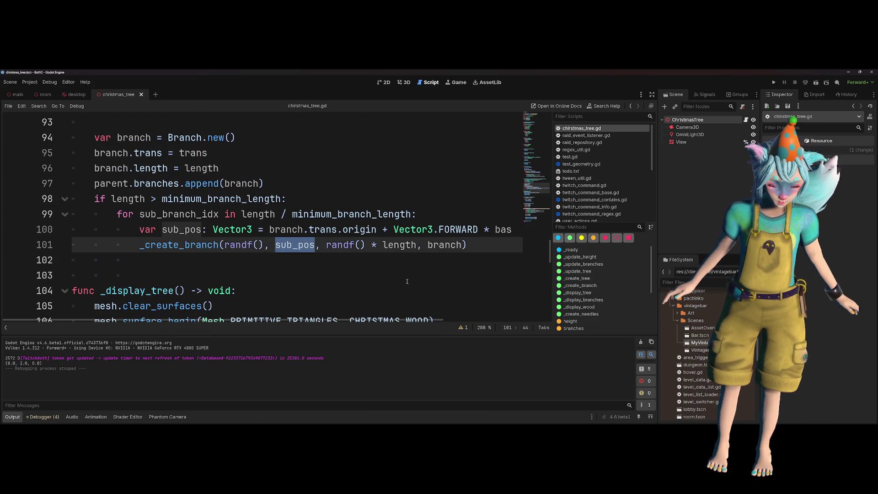
{"action": "scroll", "coordinate": [403, 278], "scroll_direction": "right", "scroll_amount": 2}
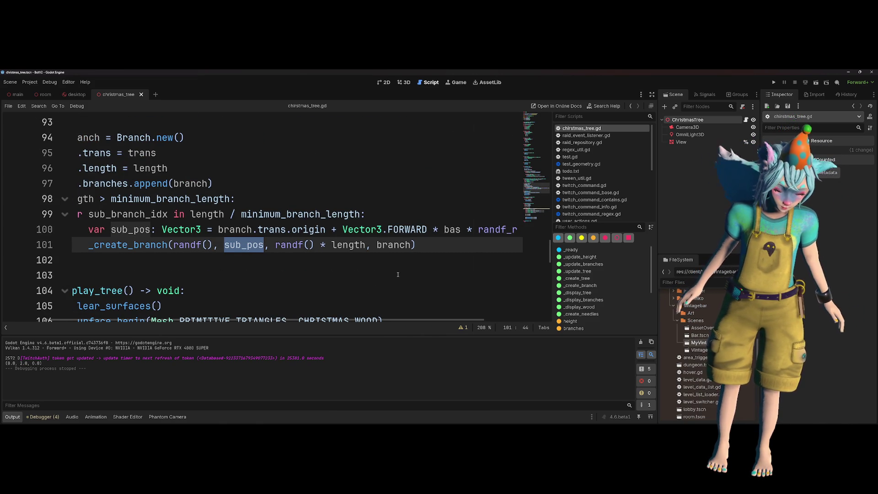
{"action": "left_click", "coordinate": [326, 230]}
{"action": "scroll", "coordinate": [418, 273], "scroll_direction": "right", "scroll_amount": 2}
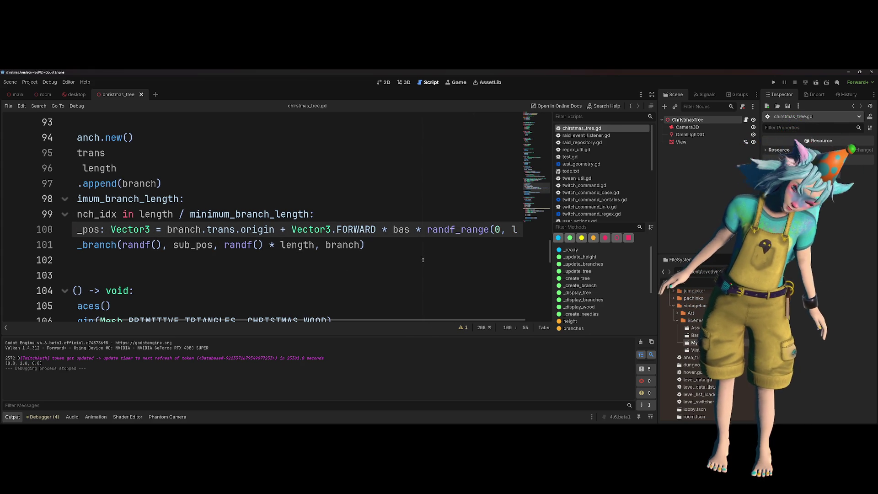
{"action": "scroll", "coordinate": [423, 260], "scroll_direction": "up", "scroll_amount": 1}
{"action": "scroll", "coordinate": [426, 255], "scroll_direction": "right", "scroll_amount": 1}
{"action": "scroll", "coordinate": [430, 242], "scroll_direction": "down", "scroll_amount": 1}
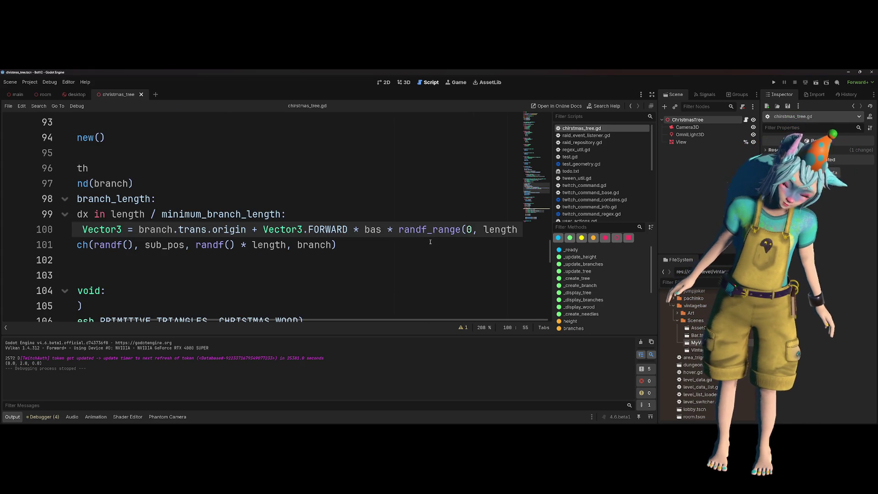
{"action": "scroll", "coordinate": [435, 240], "scroll_direction": "left", "scroll_amount": 4}
{"action": "scroll", "coordinate": [428, 234], "scroll_direction": "left", "scroll_amount": 1}
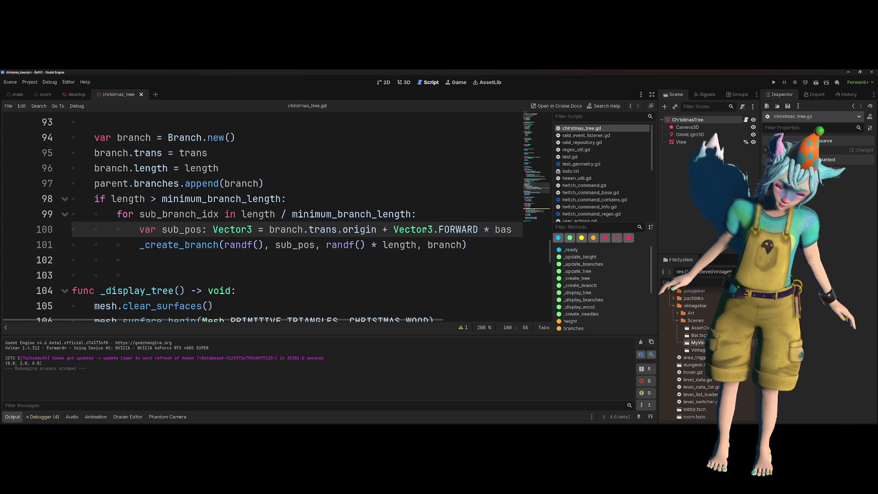
{"action": "left_click", "coordinate": [390, 257]}
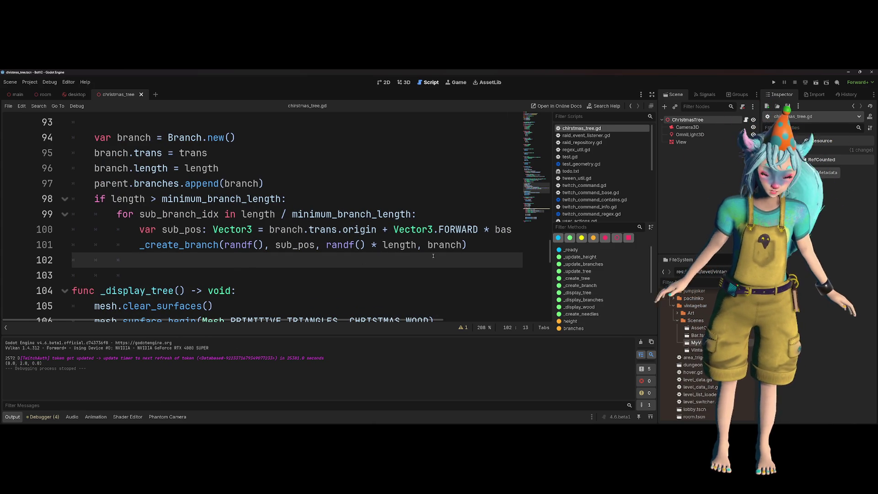
- Inspect the branch length check on line 98
{"action": "left_click", "coordinate": [409, 200]}
{"action": "scroll", "coordinate": [410, 208], "scroll_direction": "up", "scroll_amount": 3}
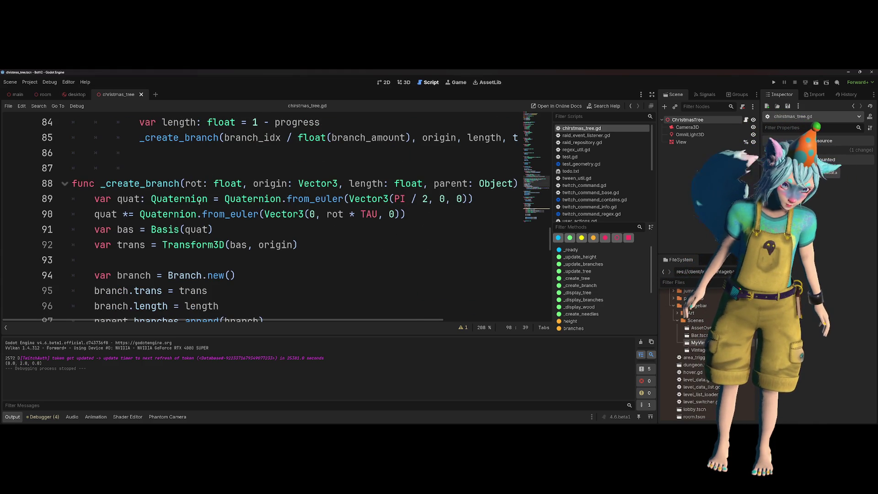
{"action": "scroll", "coordinate": [213, 215], "scroll_direction": "down", "scroll_amount": 2}
{"action": "scroll", "coordinate": [210, 234], "scroll_direction": "up", "scroll_amount": 4}
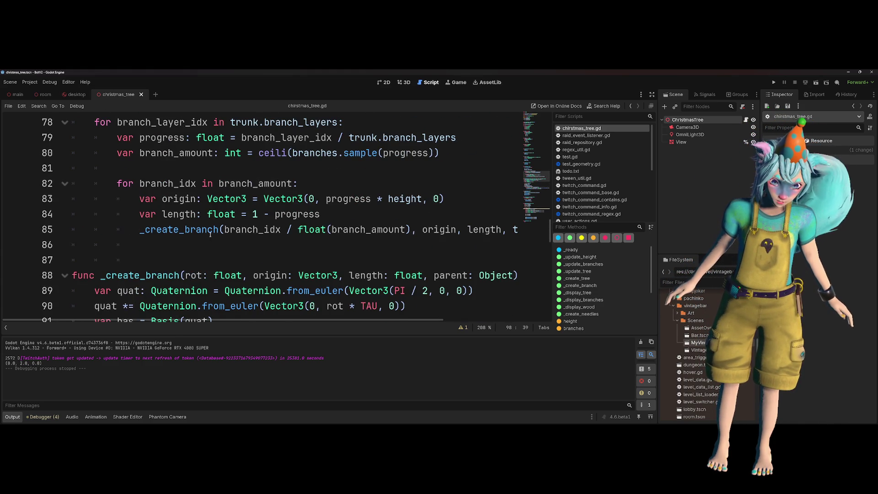
{"action": "scroll", "coordinate": [211, 234], "scroll_direction": "up", "scroll_amount": 1}
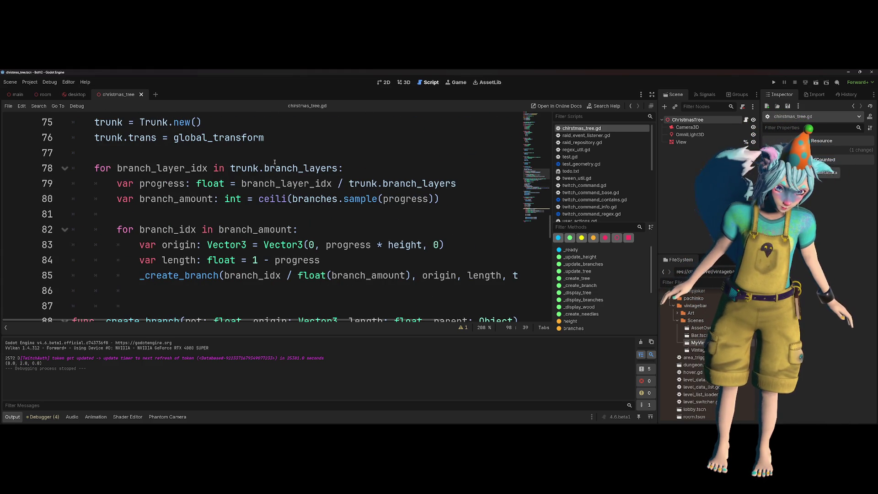
- Make the line 82 loop run once as '1:#branch_amount:' and run the project
{"action": "left_click", "coordinate": [306, 229]}
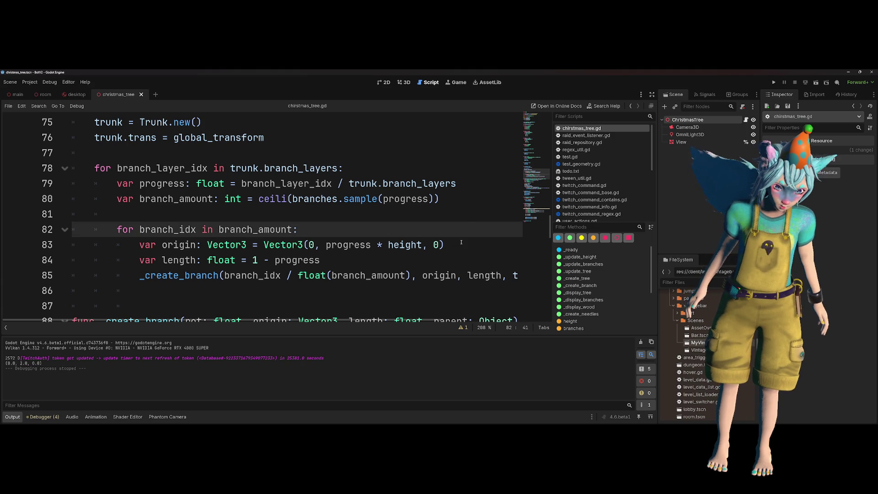
{"action": "double_click", "coordinate": [239, 229]}
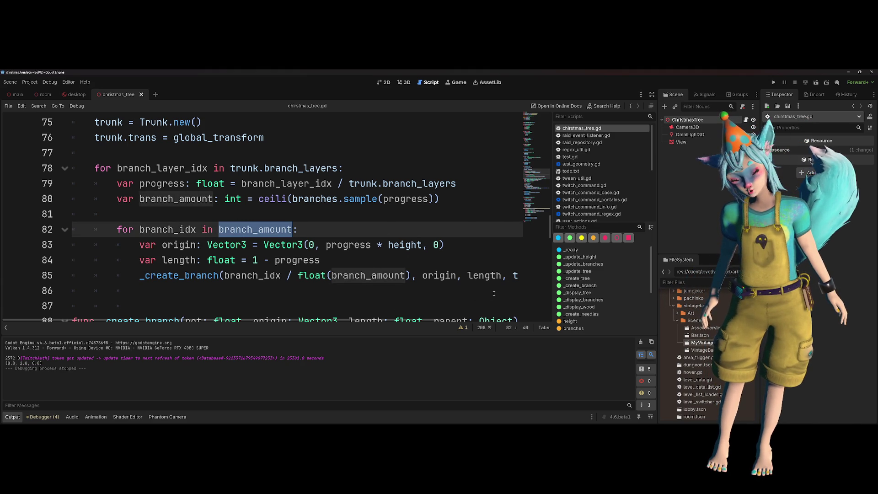
{"action": "key", "text": "Left"}
{"action": "type", "text": "#"}
{"action": "key", "text": "Left"}
{"action": "type", "text": "1;"}
{"action": "key", "text": "BackSpace"}
{"action": "type", "text": ":"}
{"action": "key", "text": "Up"}
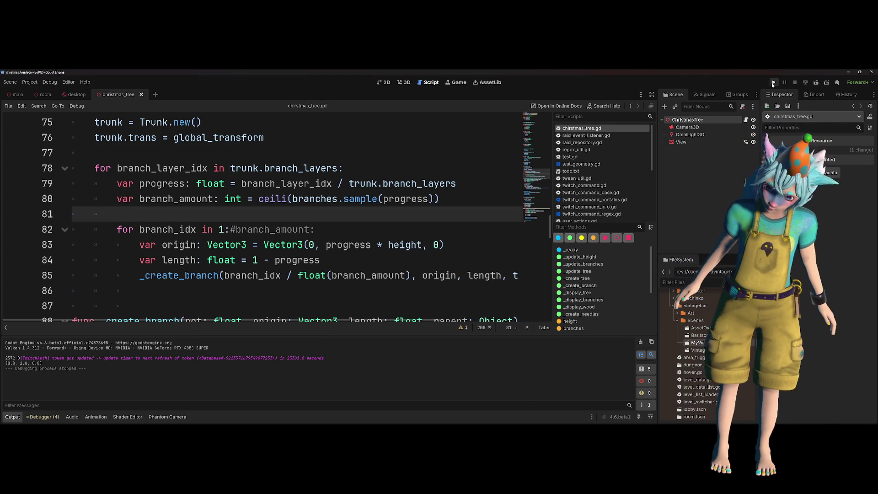
{"action": "left_click", "coordinate": [773, 84]}
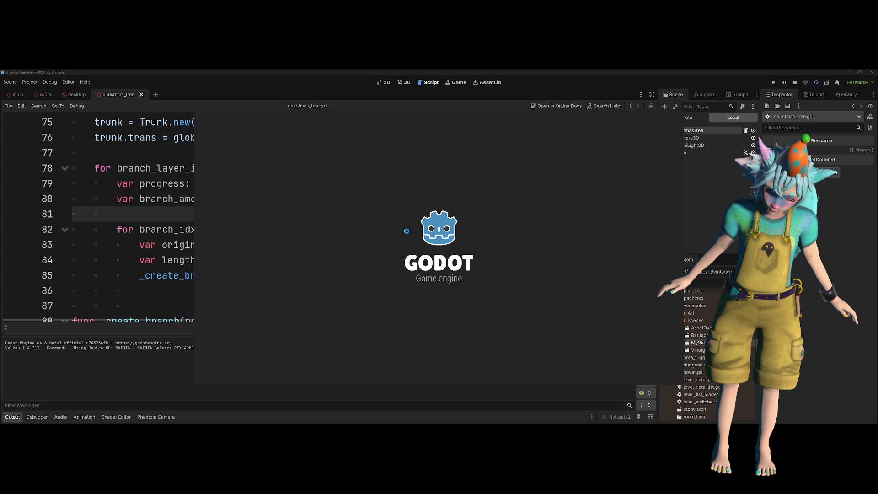
- Switch the running game to fullscreen with F11
{"action": "key", "text": "F11"}
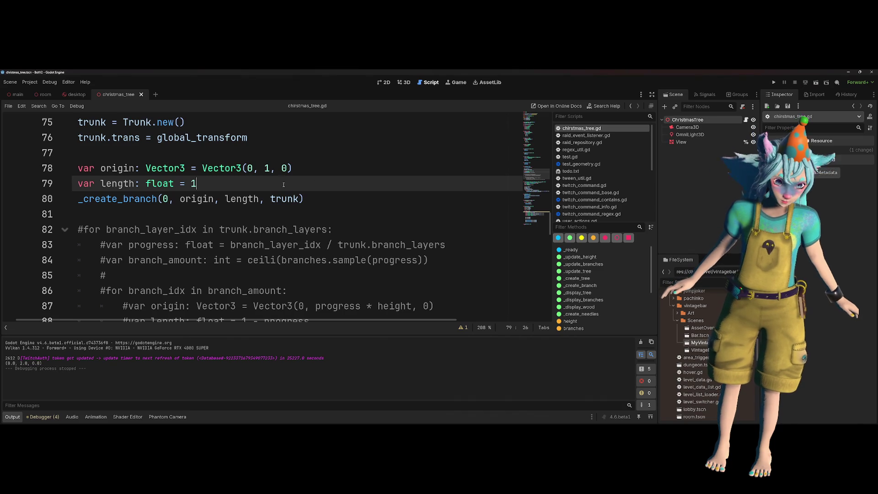
- Comment out the recursive _create_branch call on line 105, save, and run the current scene
{"action": "scroll", "coordinate": [178, 231], "scroll_direction": "down", "scroll_amount": 7}
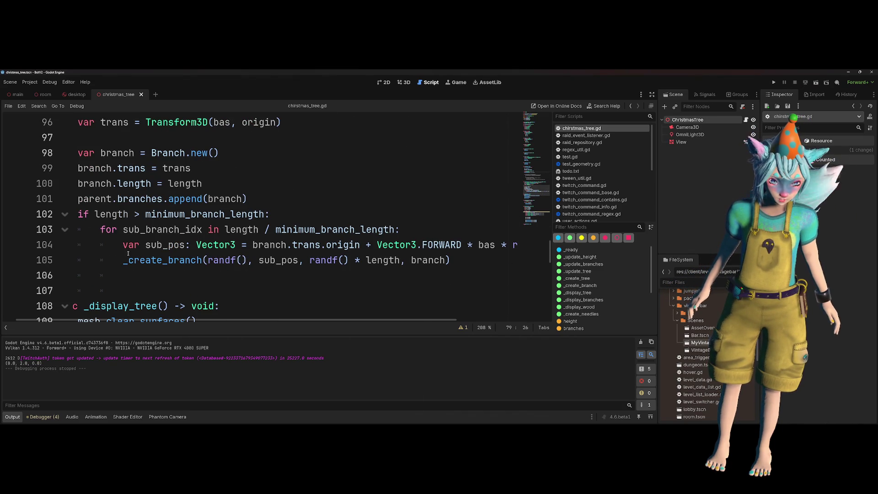
{"action": "left_click", "coordinate": [122, 260]}
{"action": "type", "text": "#"}
{"action": "key", "text": "Up"}
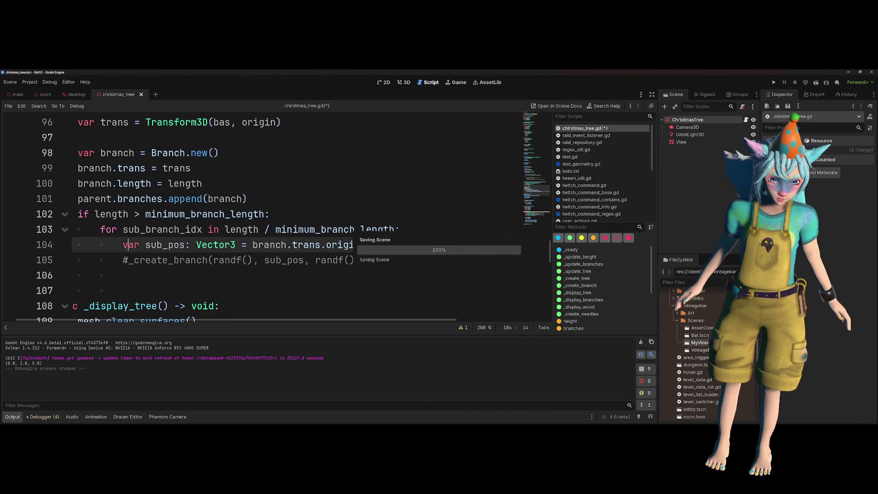
{"action": "left_click", "coordinate": [816, 82]}
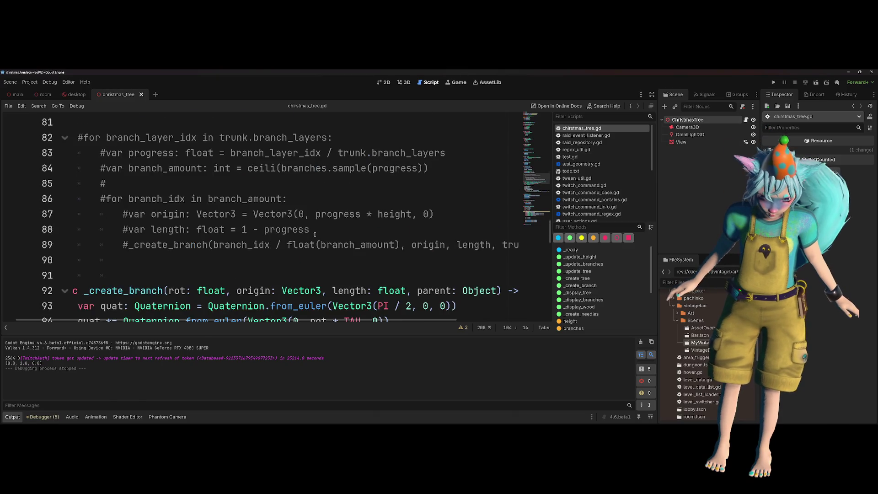
{"action": "scroll", "coordinate": [315, 234], "scroll_direction": "up", "scroll_amount": 3}
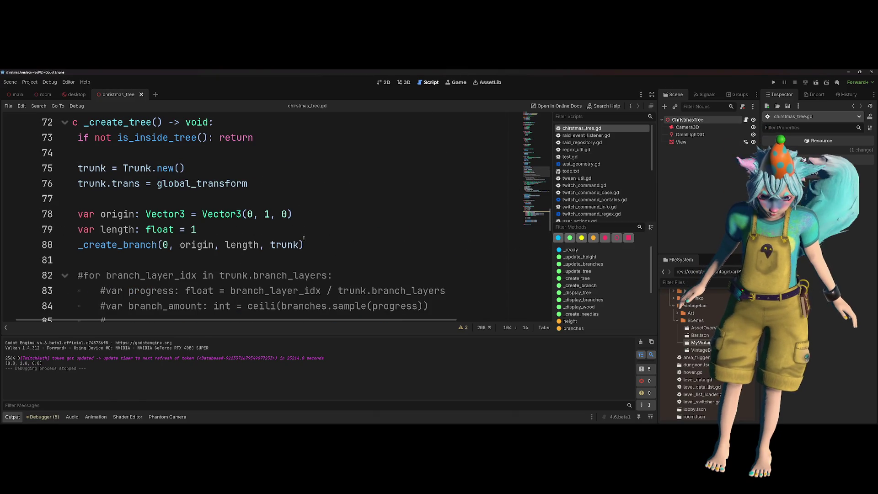
- Change the branch origin's height value to .5 and the first branch's rotation to PI/2
{"action": "left_click", "coordinate": [251, 232]}
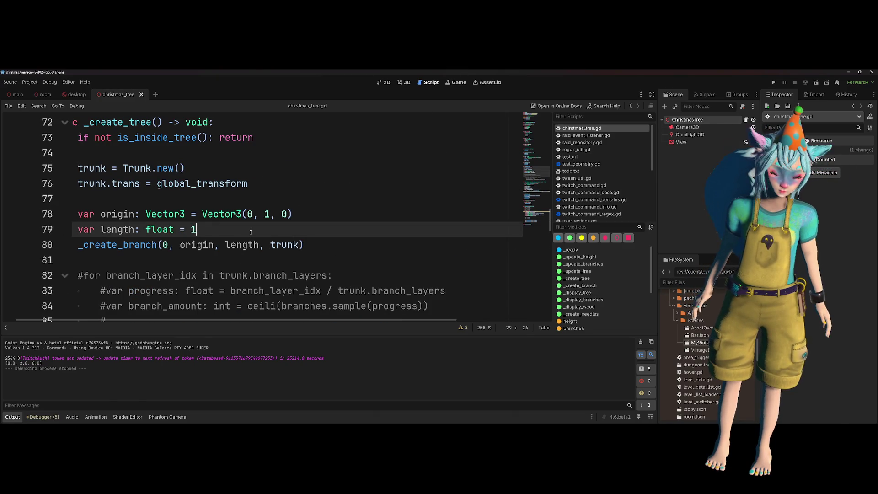
{"action": "double_click", "coordinate": [267, 214]}
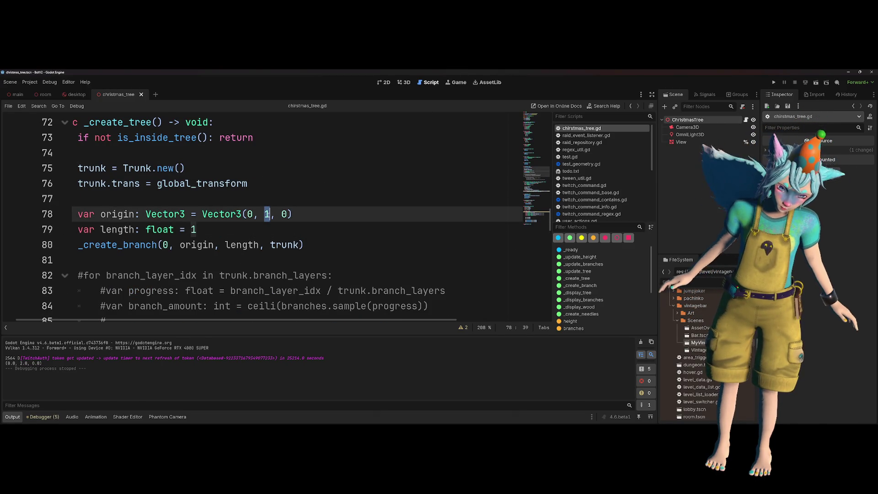
{"action": "type", "text": ".5"}
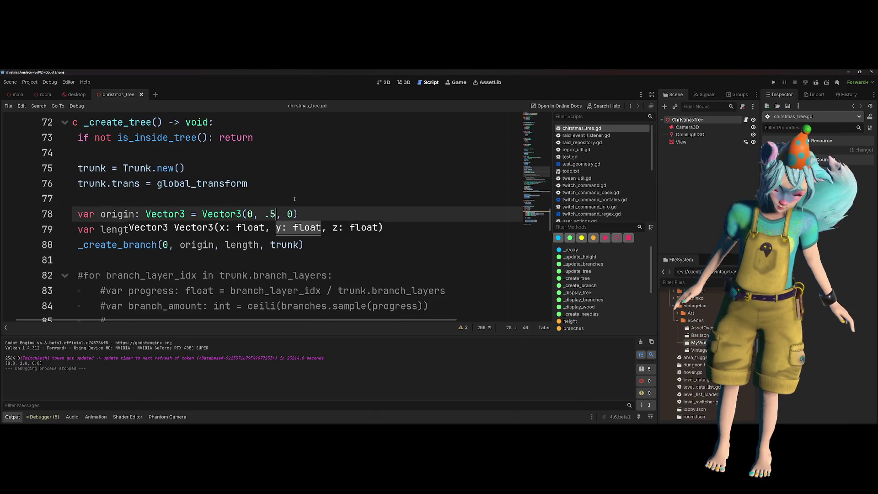
{"action": "left_click", "coordinate": [278, 203]}
{"action": "scroll", "coordinate": [278, 207], "scroll_direction": "down", "scroll_amount": 1}
{"action": "scroll", "coordinate": [278, 207], "scroll_direction": "down", "scroll_amount": 1}
{"action": "scroll", "coordinate": [247, 191], "scroll_direction": "up", "scroll_amount": 1}
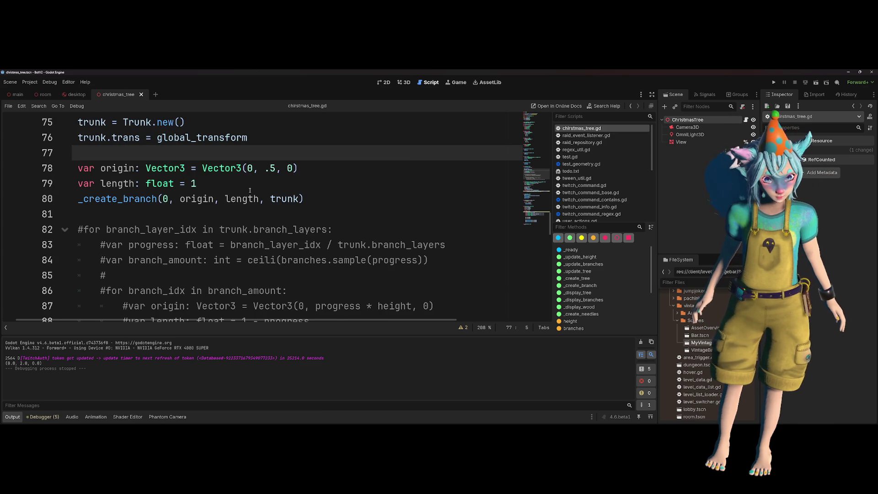
{"action": "double_click", "coordinate": [167, 199]}
{"action": "type", "text": "PI/2"}
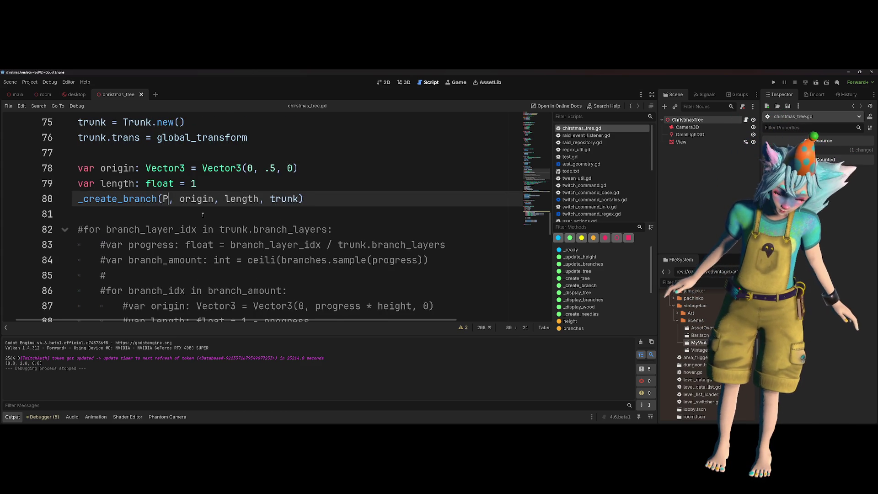
{"action": "key", "text": "Right"}
- Uncomment the recursive _create_branch call with rotation 0 instead of randf(), save, and run the scene
{"action": "scroll", "coordinate": [283, 192], "scroll_direction": "down", "scroll_amount": 6}
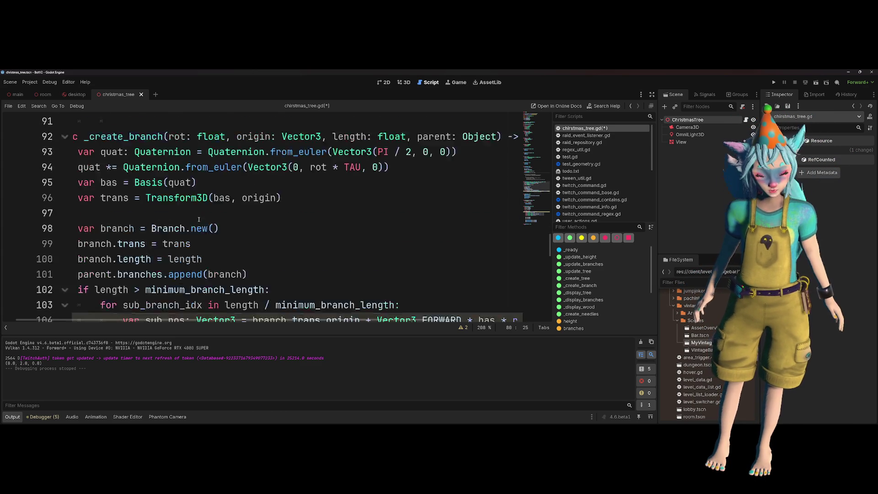
{"action": "left_click", "coordinate": [282, 192]}
{"action": "scroll", "coordinate": [283, 192], "scroll_direction": "down", "scroll_amount": 1}
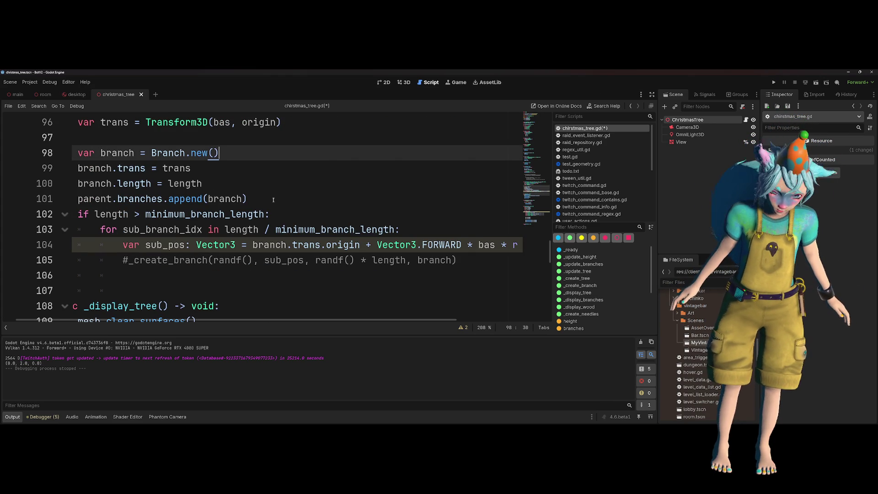
{"action": "left_click", "coordinate": [128, 260]}
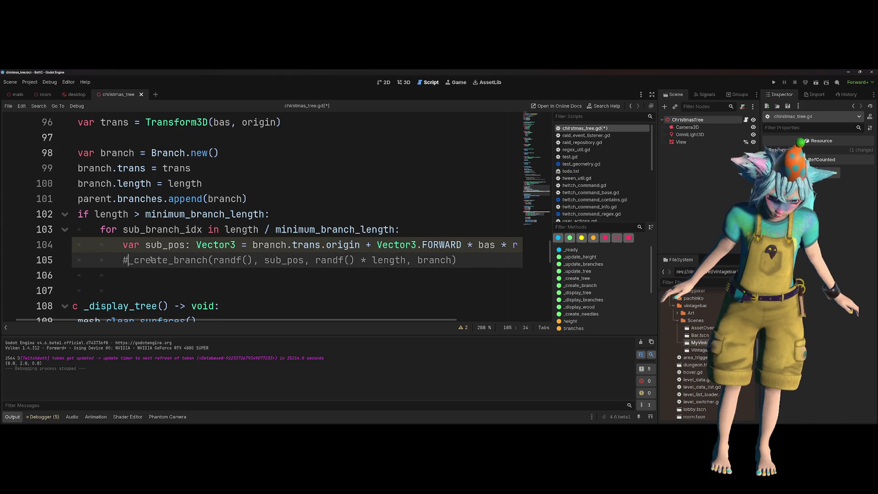
{"action": "key", "text": "BackSpace"}
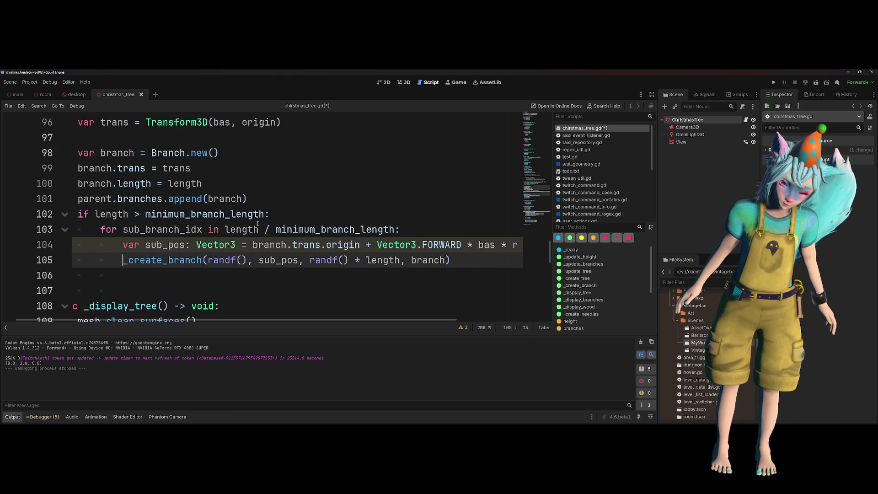
{"action": "double_click", "coordinate": [263, 258]}
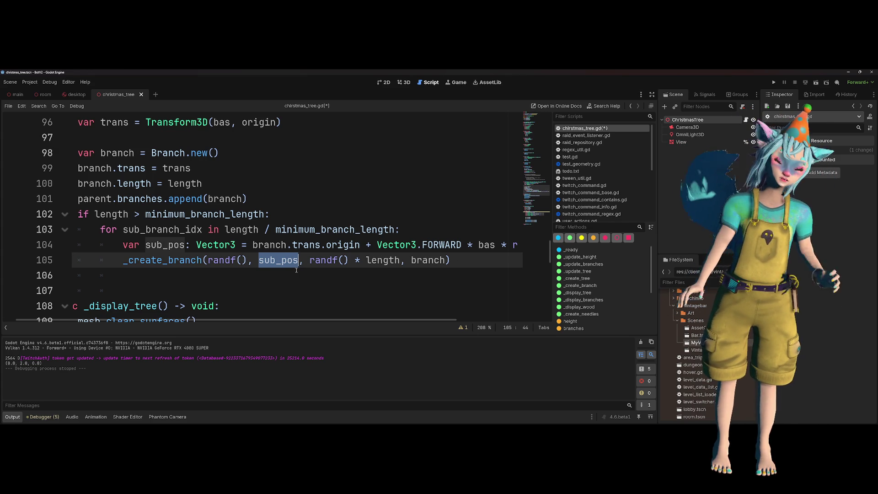
{"action": "left_click", "coordinate": [247, 259]}
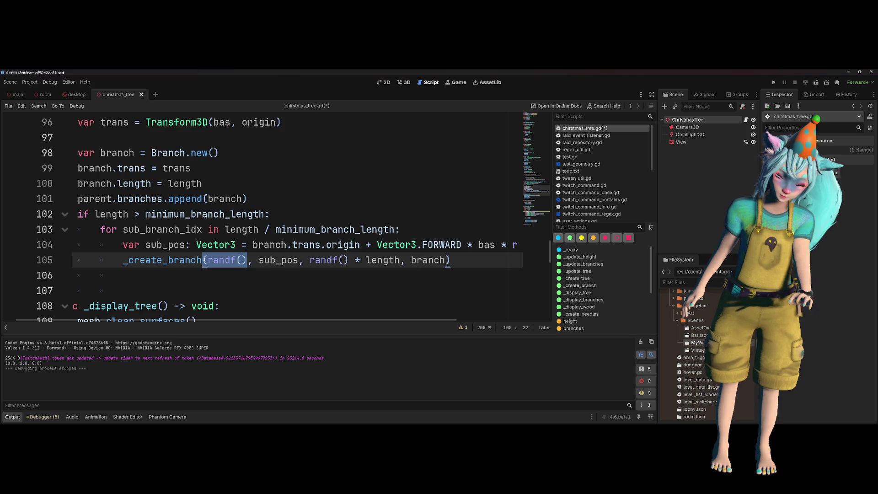
{"action": "type", "text": "0"}
{"action": "left_click", "coordinate": [214, 244]}
{"action": "key", "text": "ctrl+s"}
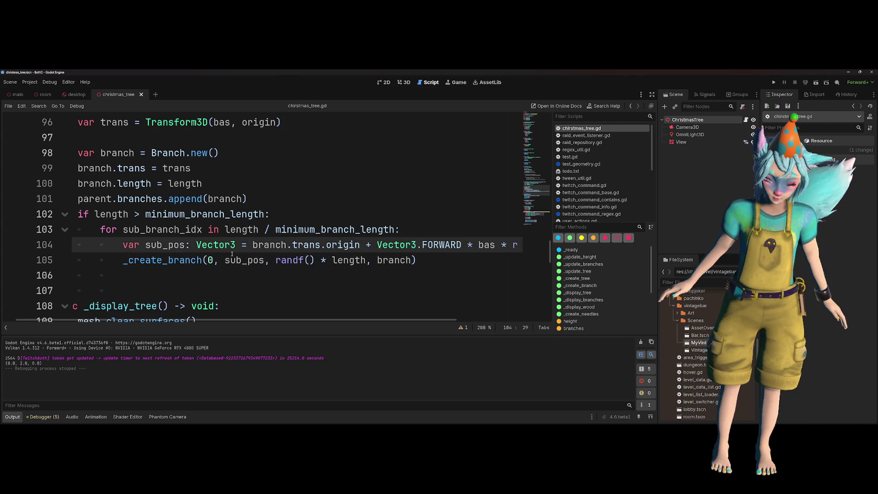
{"action": "mouse_move", "coordinate": [307, 235]}
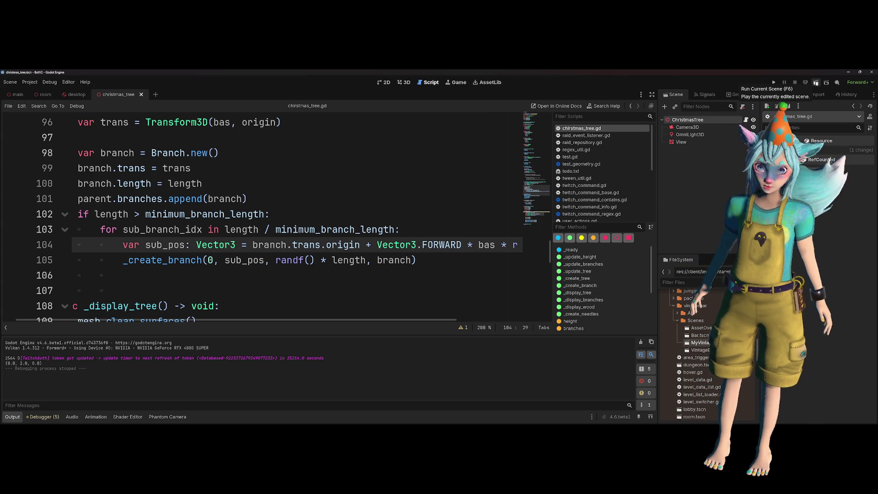
{"action": "left_click", "coordinate": [816, 83]}
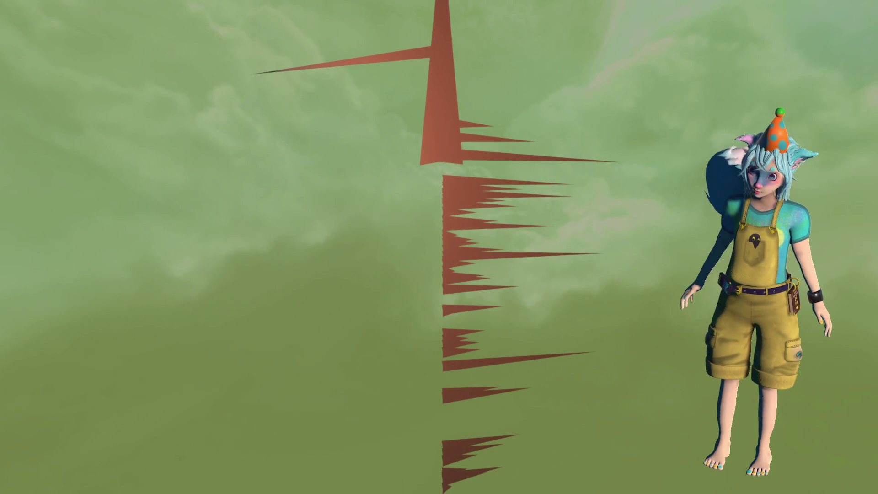
{"action": "key", "text": "F8"}
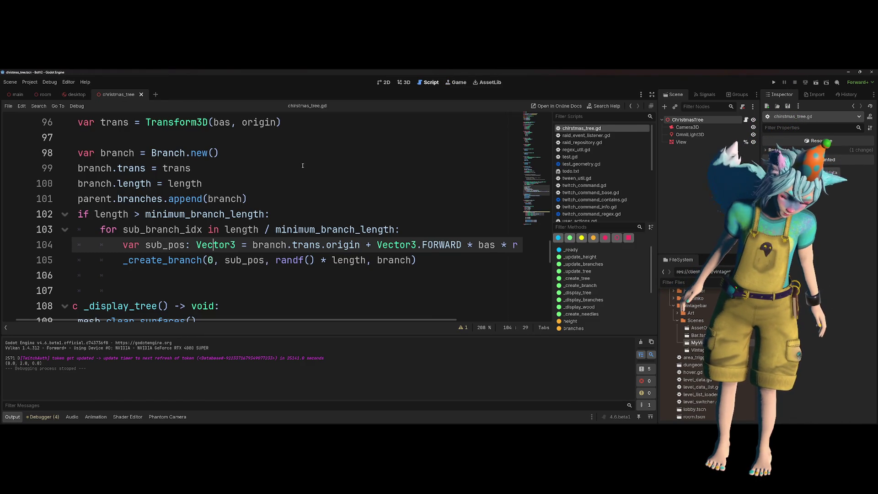
- Set the sub-branch loop to 'in 2:', comment out the FORWARD offset in sub_pos, save, and run the scene
{"action": "scroll", "coordinate": [296, 170], "scroll_direction": "right", "scroll_amount": 5}
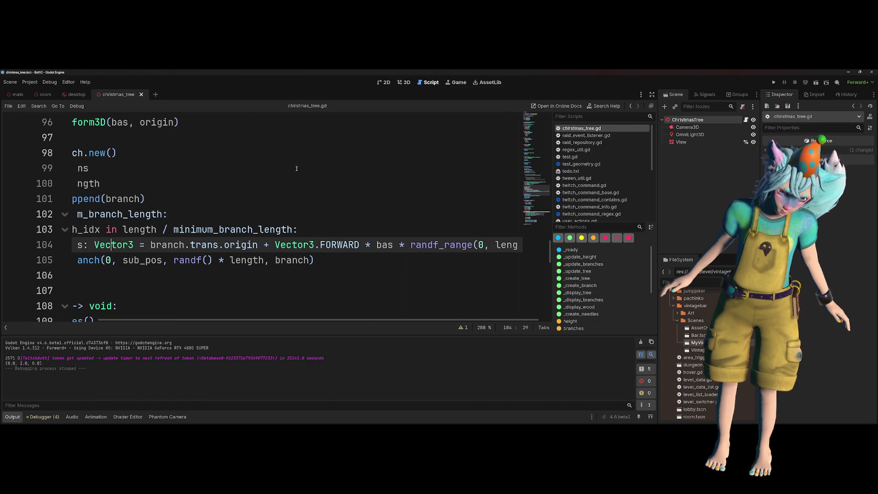
{"action": "scroll", "coordinate": [296, 168], "scroll_direction": "right", "scroll_amount": 1}
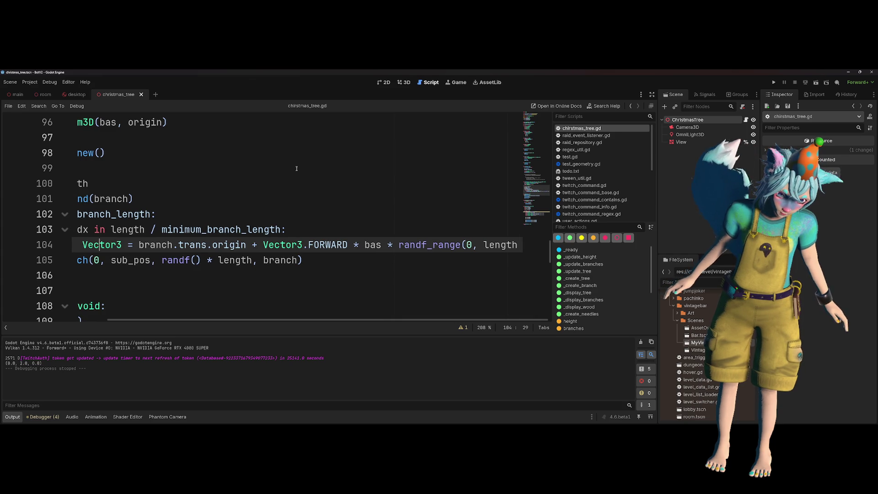
{"action": "scroll", "coordinate": [242, 247], "scroll_direction": "left", "scroll_amount": 6}
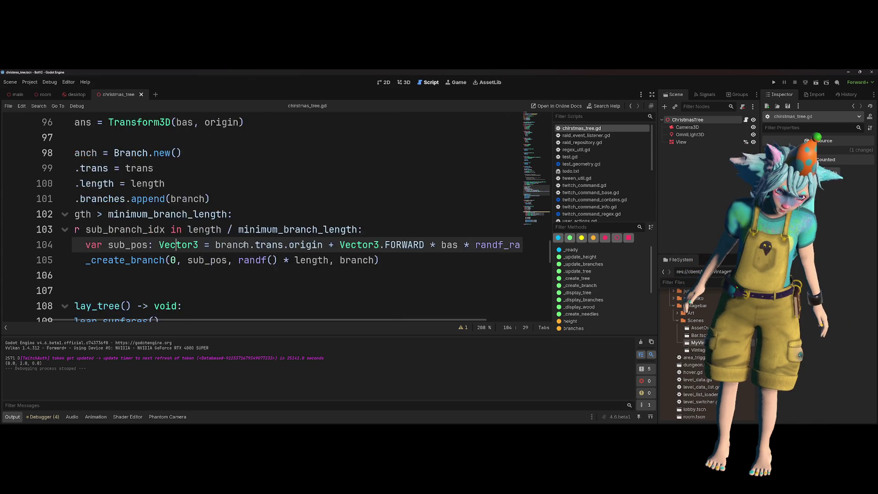
{"action": "left_click", "coordinate": [239, 229]}
{"action": "type", "text": "2:#"}
{"action": "type", "text": ":"}
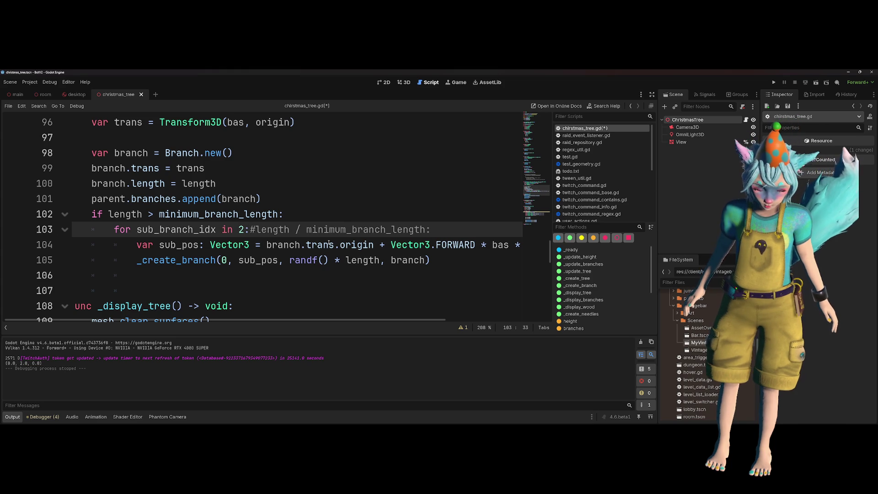
{"action": "left_click", "coordinate": [379, 244]}
{"action": "type", "text": "#"}
{"action": "key", "text": "ctrl+s"}
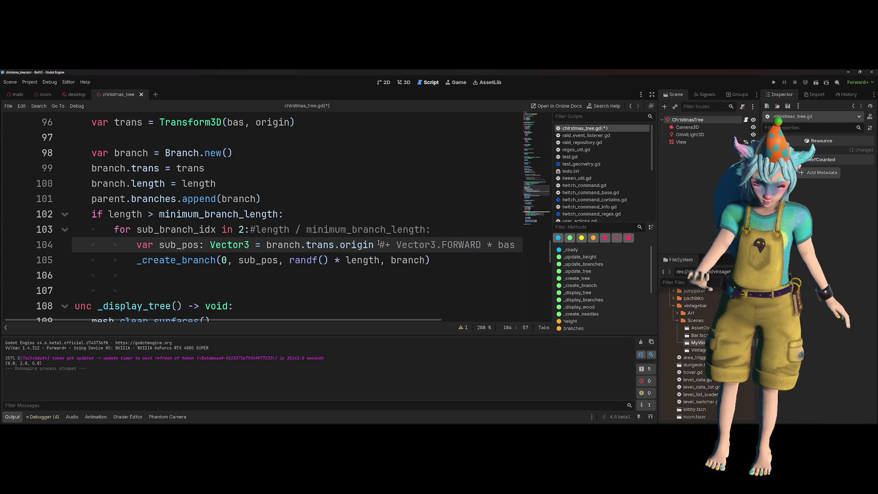
{"action": "left_click", "coordinate": [340, 260]}
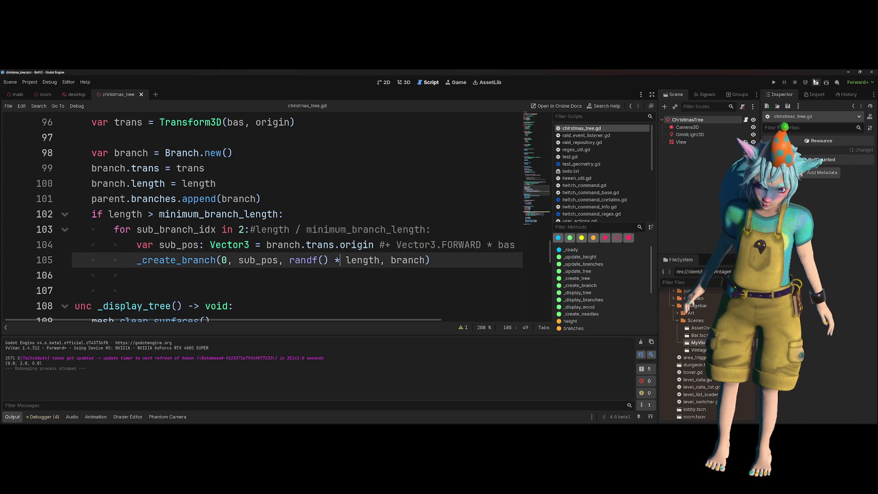
{"action": "left_click", "coordinate": [816, 82]}
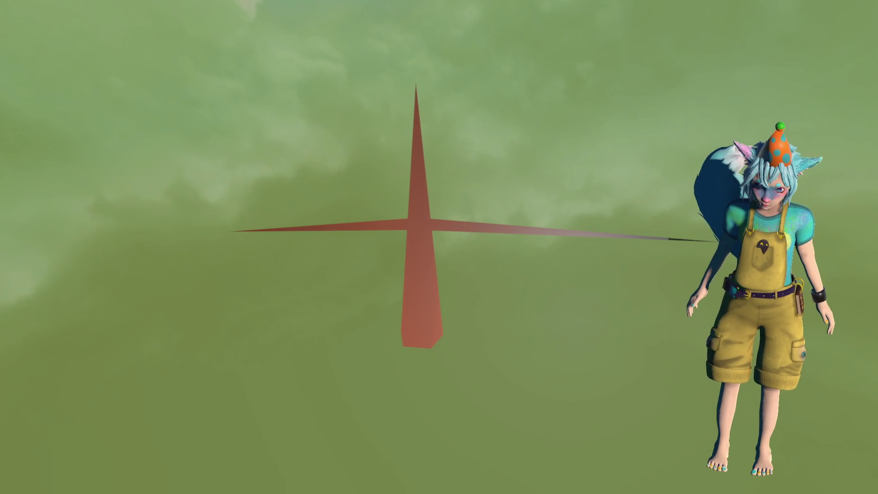
- Stop the running tree preview with F8
{"action": "key", "text": "F8"}
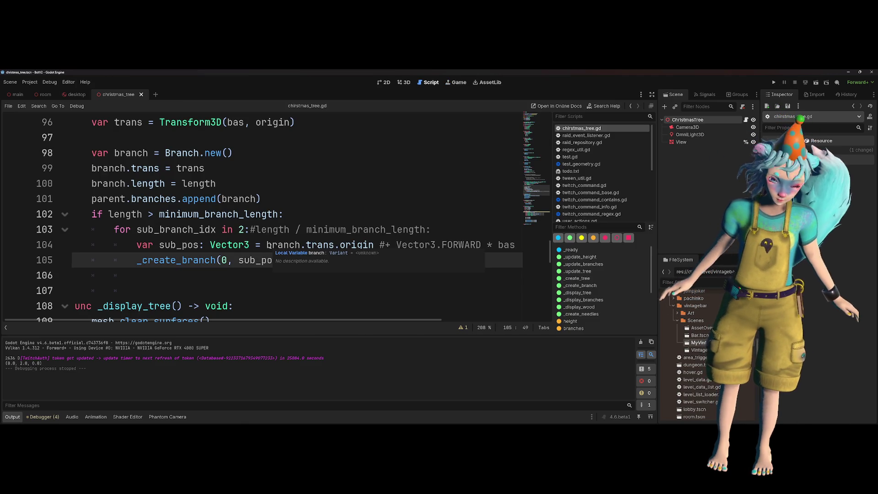
{"action": "scroll", "coordinate": [273, 243], "scroll_direction": "up", "scroll_amount": 1}
{"action": "scroll", "coordinate": [274, 237], "scroll_direction": "up", "scroll_amount": 2}
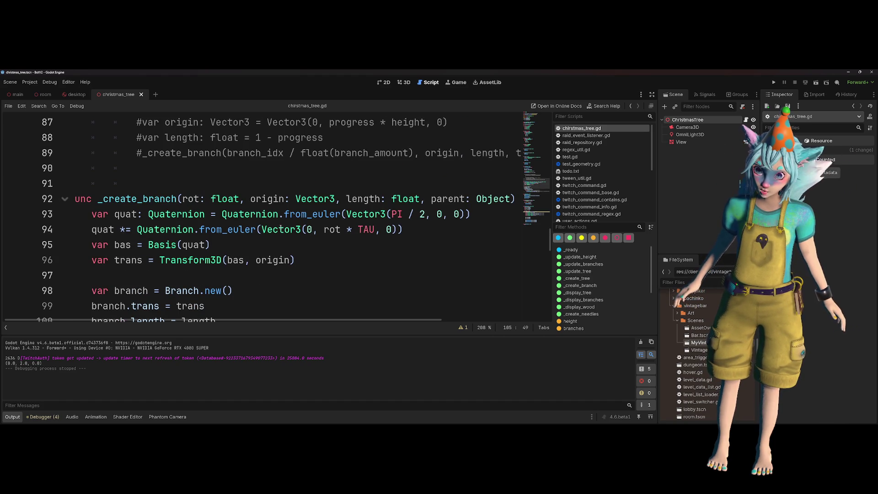
{"action": "mouse_move", "coordinate": [281, 229]}
{"action": "left_click", "coordinate": [419, 178]}
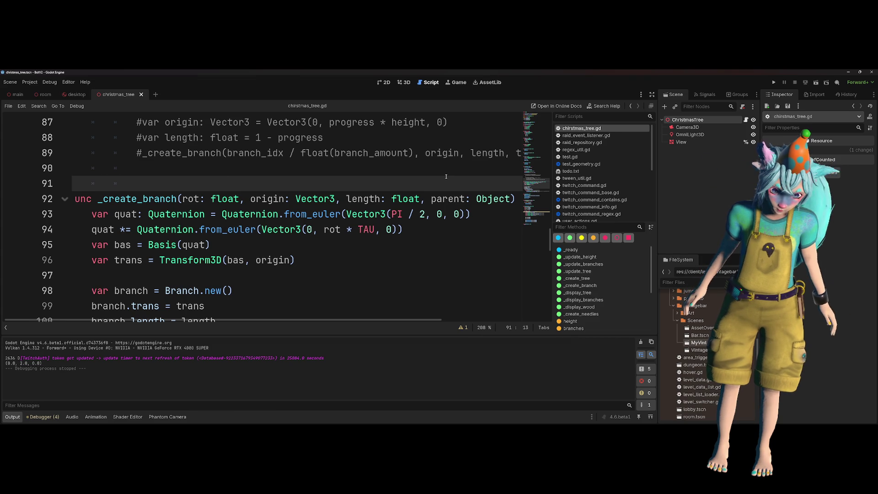
{"action": "scroll", "coordinate": [446, 176], "scroll_direction": "up", "scroll_amount": 4}
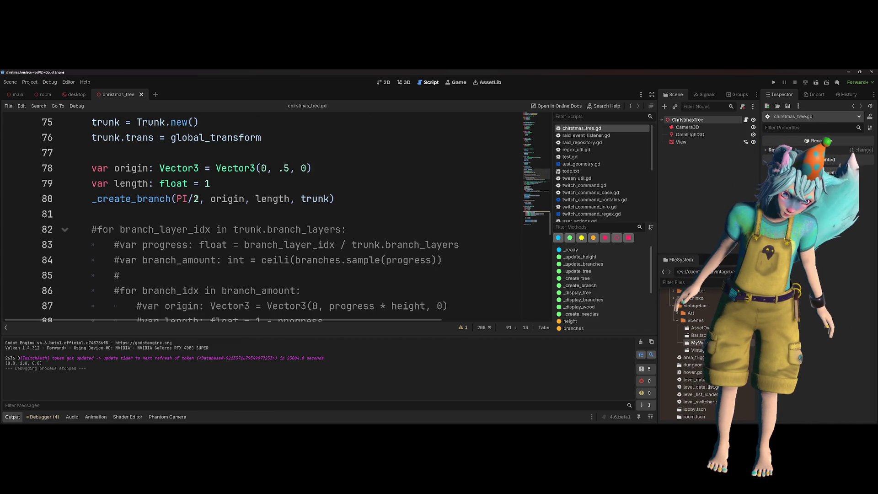
{"action": "left_click", "coordinate": [199, 198]}
{"action": "left_click_drag", "start_coordinate": [200, 199], "coordinate": [177, 199]}
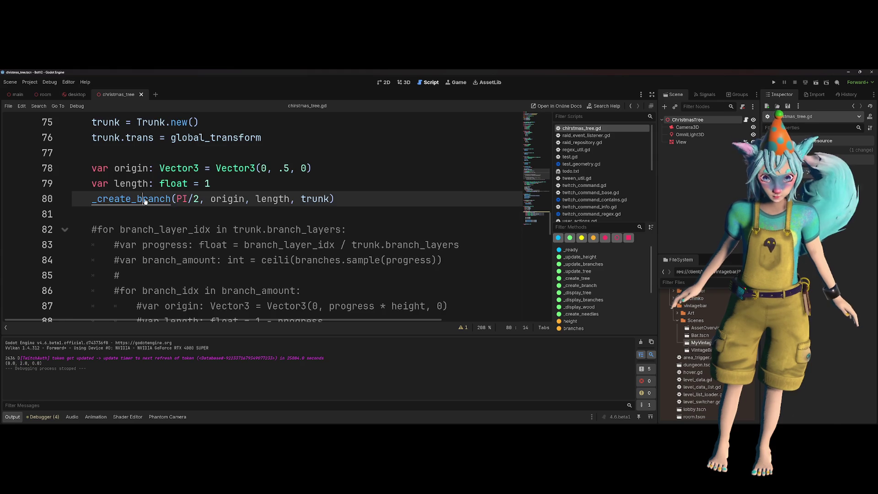
- Replace PI/2 with .25 in the line 80 _create_branch call, then recheck origin and the function definition
{"action": "left_click", "coordinate": [164, 200], "text": "ctrl"}
{"action": "key", "text": "alt+Left"}
{"action": "left_click_drag", "start_coordinate": [177, 214], "coordinate": [199, 214]}
{"action": "type", "text": ".25"}
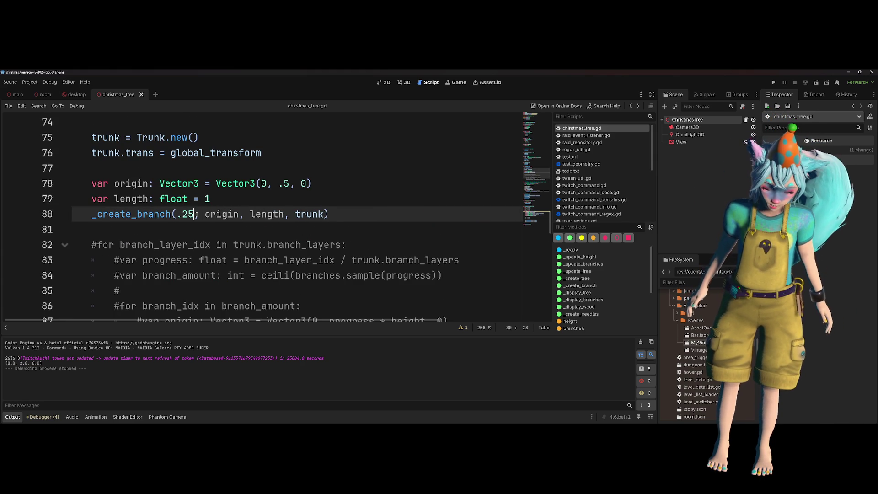
{"action": "key", "text": "Up"}
{"action": "double_click", "coordinate": [183, 214]}
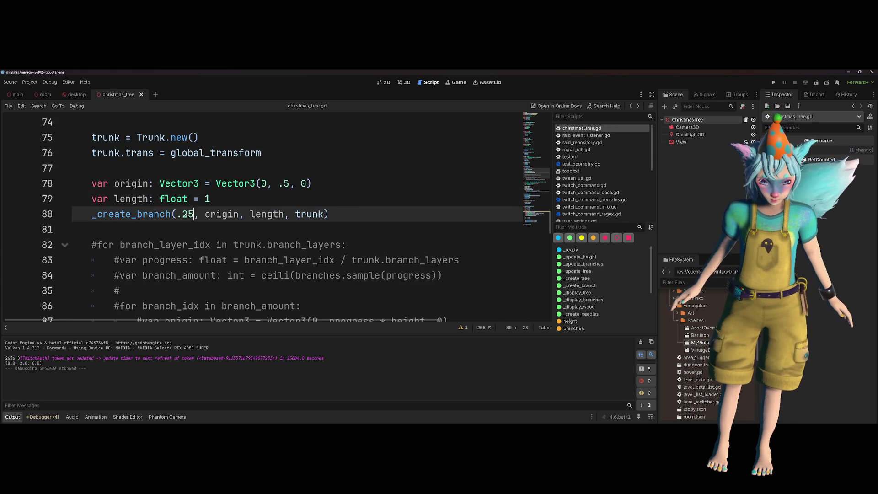
{"action": "left_click", "coordinate": [293, 229]}
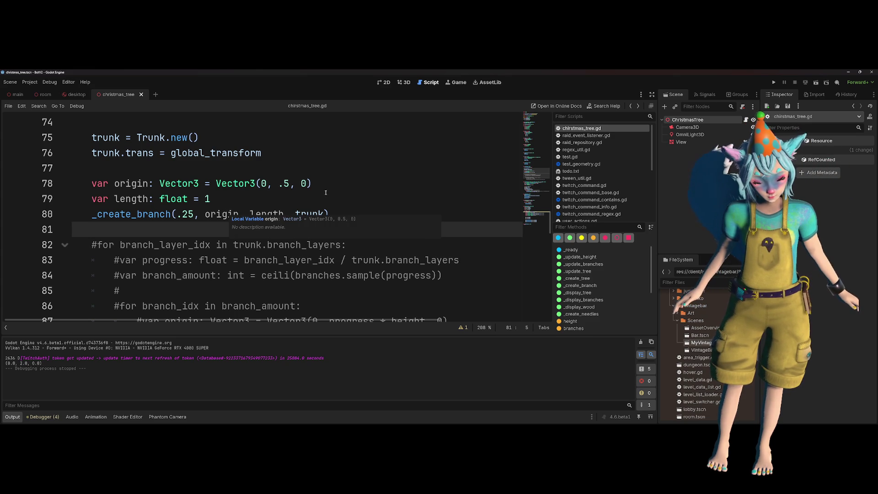
{"action": "left_click", "coordinate": [350, 181]}
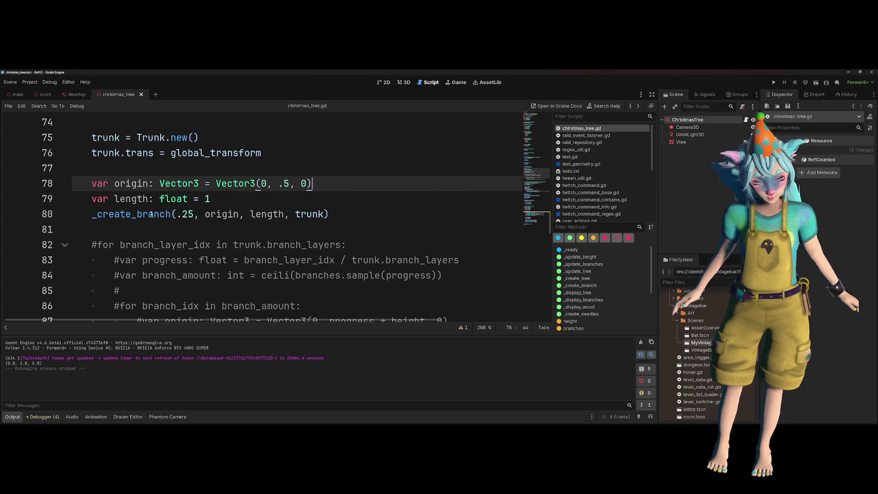
{"action": "left_click", "coordinate": [150, 215], "text": "ctrl"}
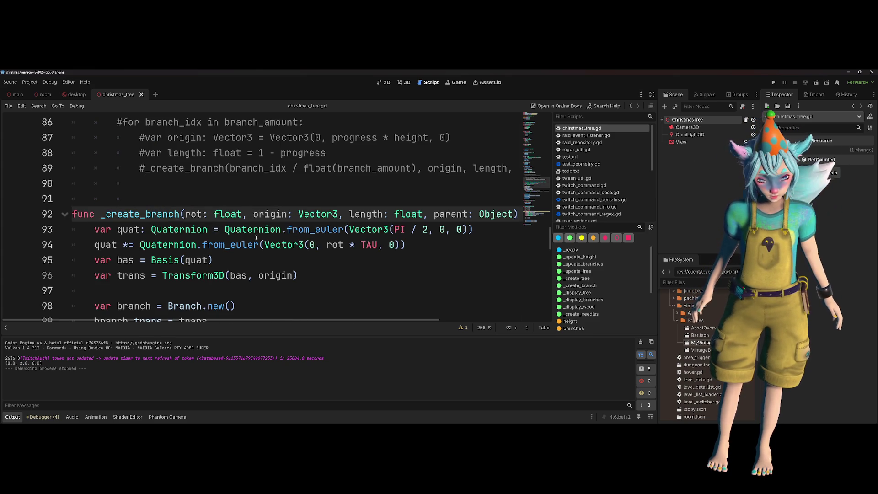
{"action": "double_click", "coordinate": [270, 220]}
{"action": "scroll", "coordinate": [290, 238], "scroll_direction": "down", "scroll_amount": 4}
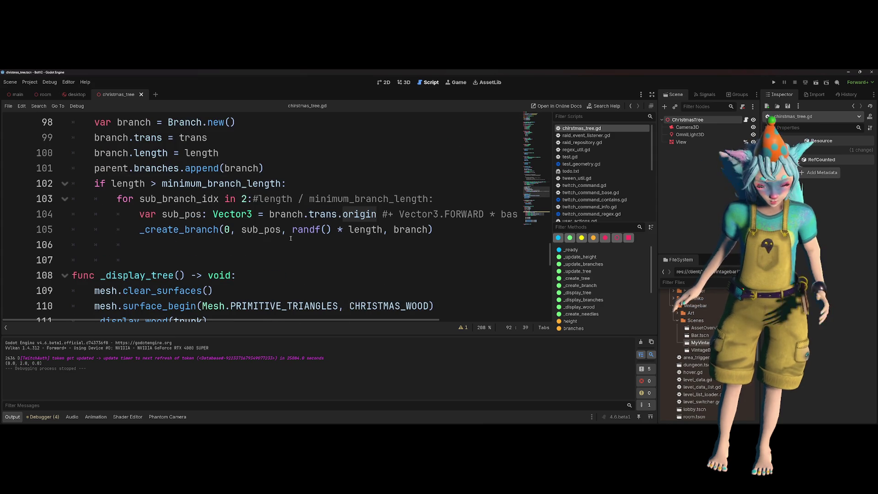
{"action": "left_click_drag", "start_coordinate": [268, 214], "coordinate": [343, 214]}
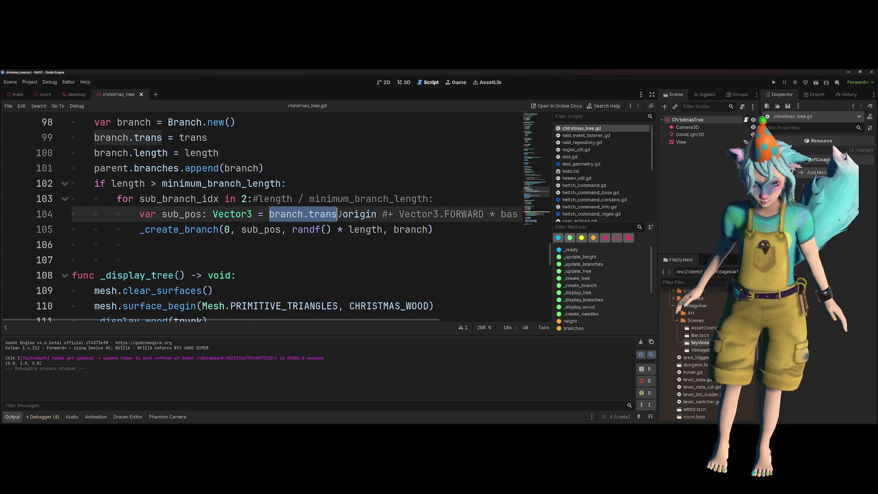
{"action": "key", "text": "BackSpace"}
{"action": "left_click", "coordinate": [369, 238]}
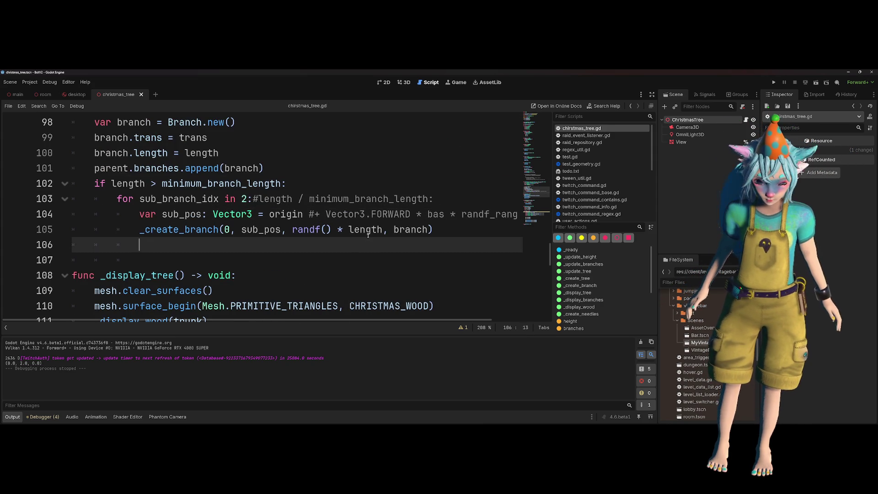
{"action": "left_click", "coordinate": [386, 187]}
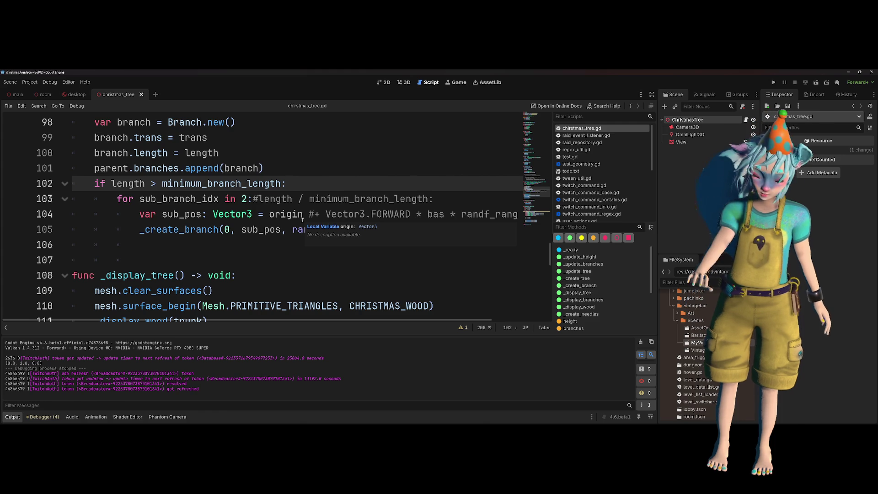
{"action": "mouse_move", "coordinate": [324, 218]}
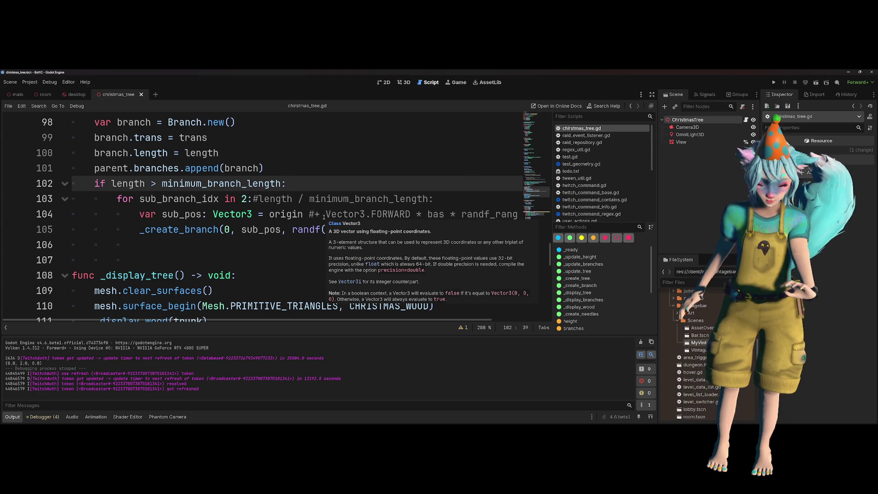
{"action": "left_click", "coordinate": [309, 215]}
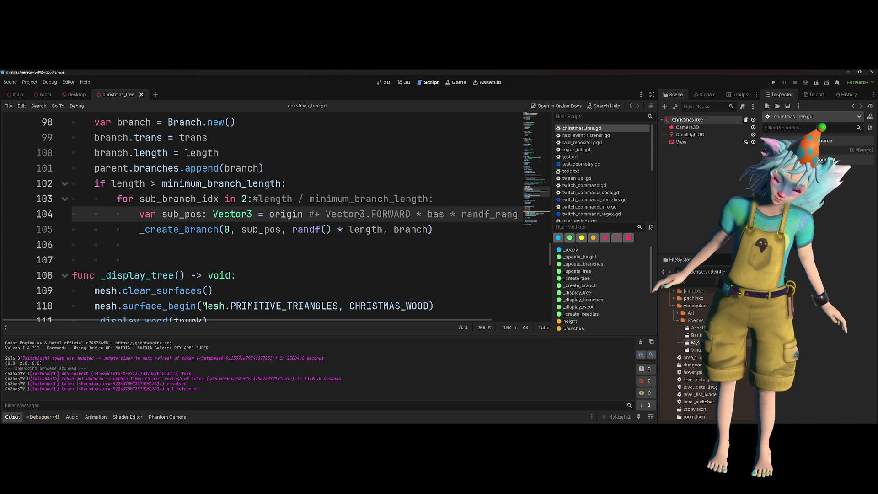
- Restore the '+ Vector3.FORWARD' offset in line 104's sub_pos and run the project
{"action": "key", "text": "Delete"}
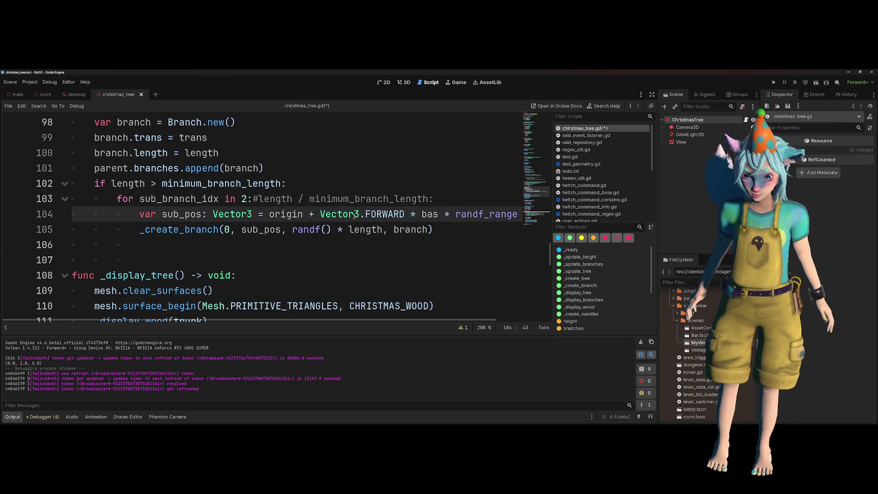
{"action": "mouse_move", "coordinate": [354, 215]}
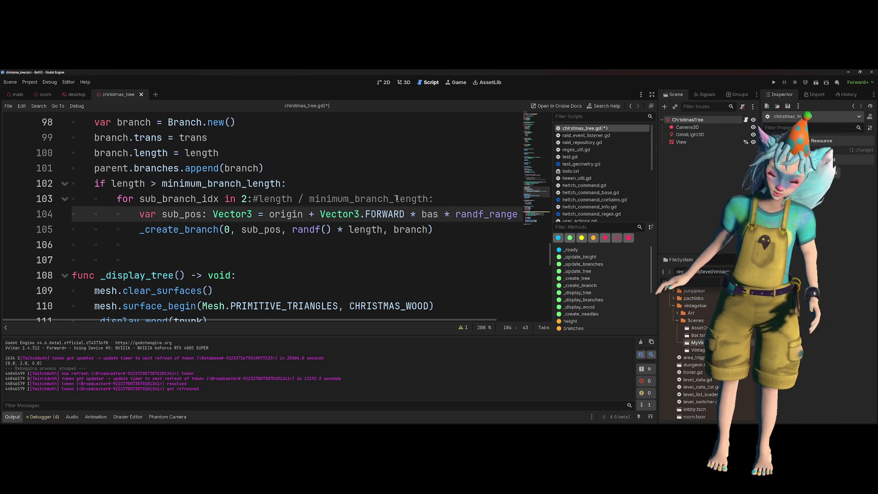
{"action": "left_click_drag", "start_coordinate": [404, 215], "coordinate": [308, 217]}
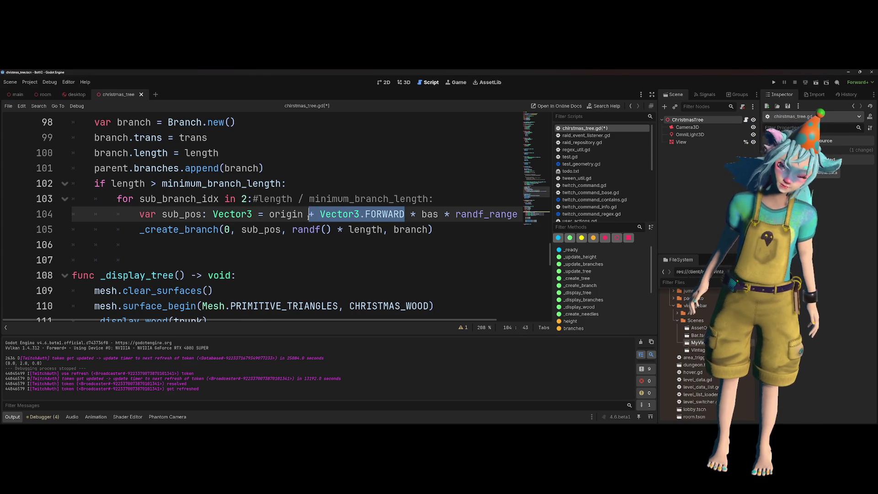
{"action": "left_click", "coordinate": [359, 215]}
{"action": "scroll", "coordinate": [356, 206], "scroll_direction": "right", "scroll_amount": 3}
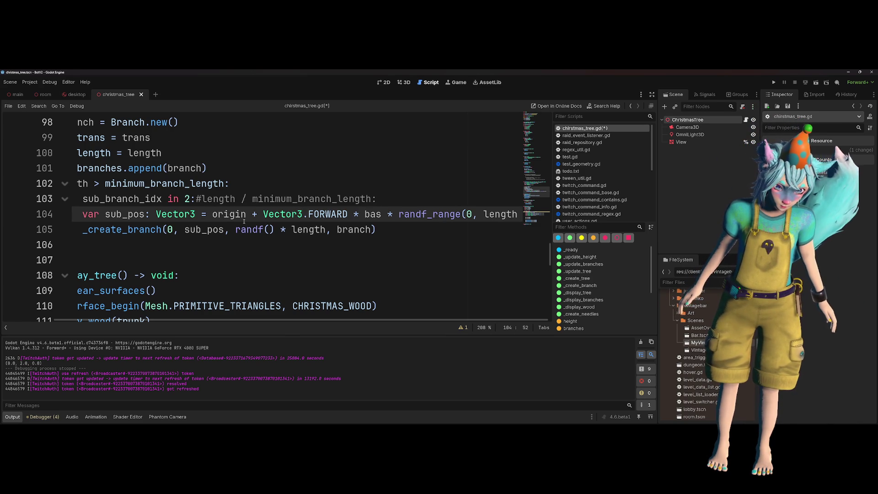
{"action": "mouse_move", "coordinate": [263, 223]}
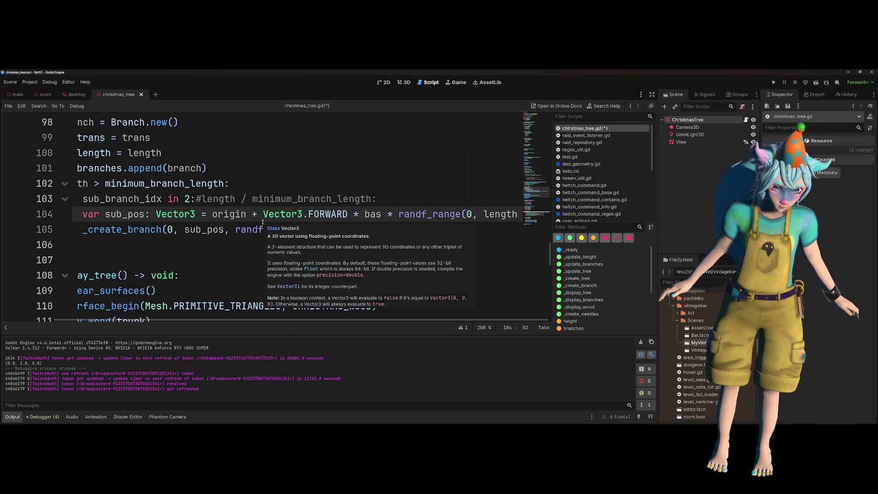
{"action": "double_click", "coordinate": [229, 214]}
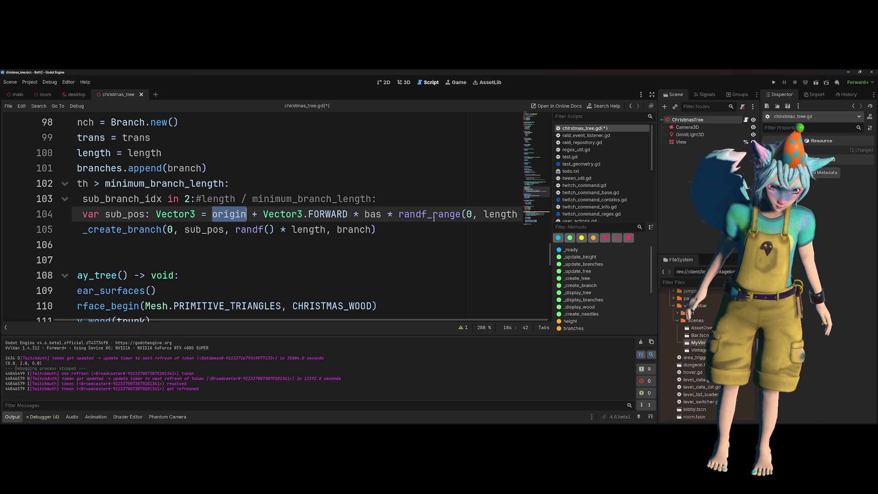
{"action": "left_click", "coordinate": [816, 83]}
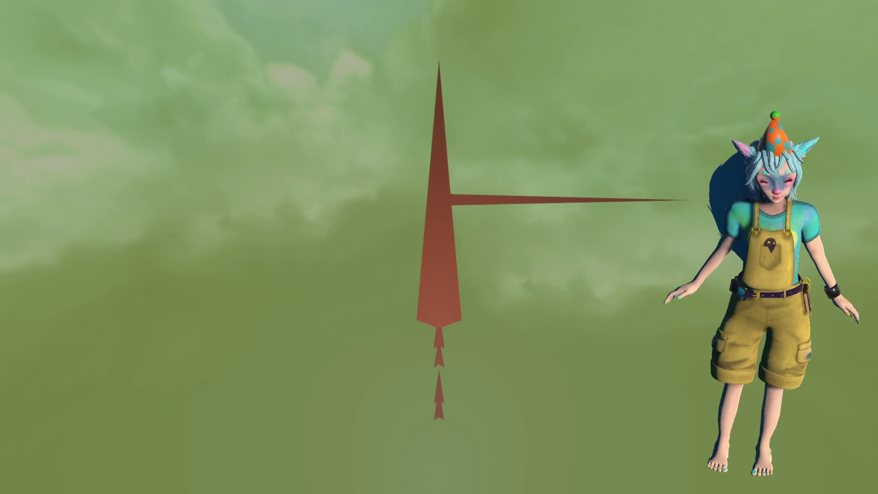
- Relaunch the game with F6 for a new random tree, then stop it with F8
{"action": "key", "text": "Escape"}
{"action": "key", "text": "F6"}
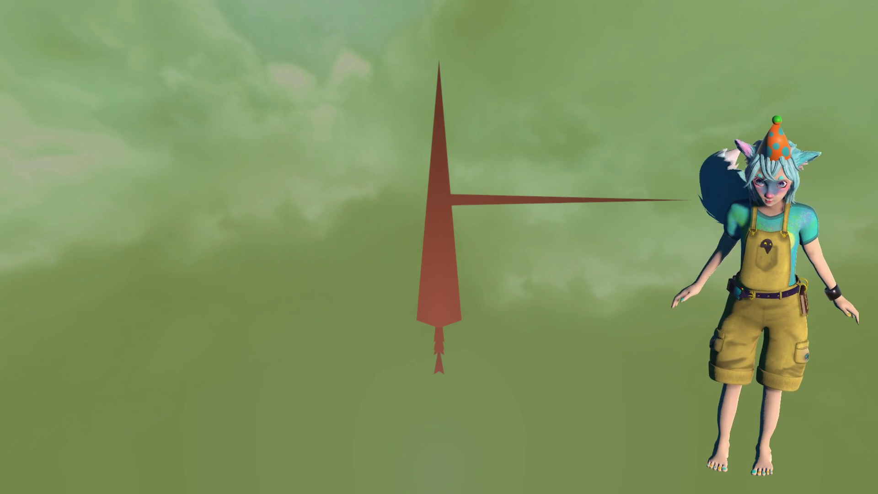
{"action": "key", "text": "F8"}
{"action": "left_click", "coordinate": [351, 245]}
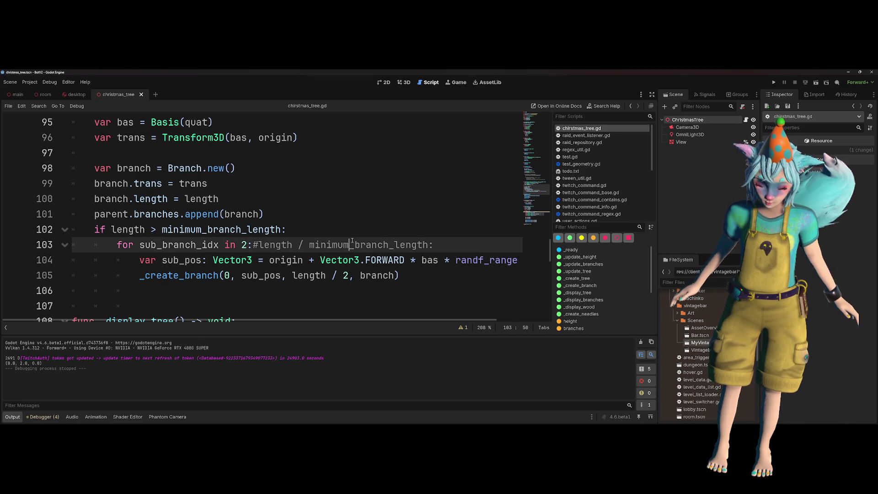
{"action": "scroll", "coordinate": [403, 235], "scroll_direction": "right", "scroll_amount": 2}
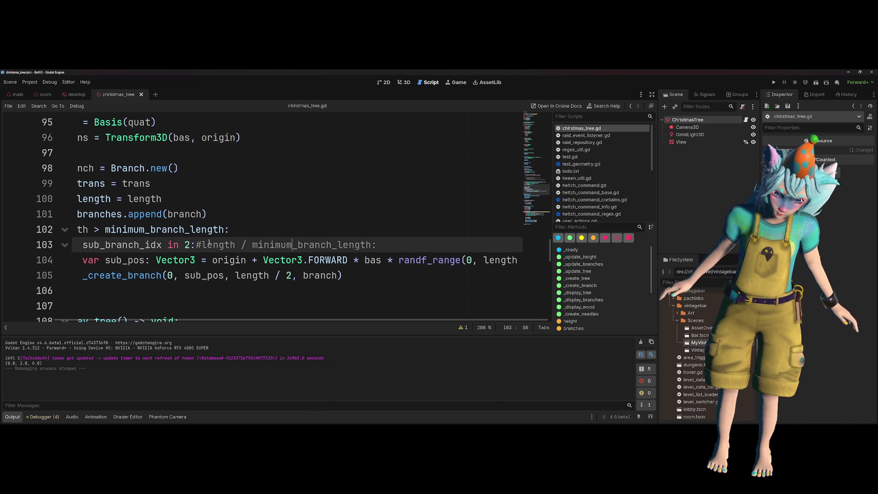
{"action": "double_click", "coordinate": [223, 260]}
{"action": "scroll", "coordinate": [342, 206], "scroll_direction": "left", "scroll_amount": 2}
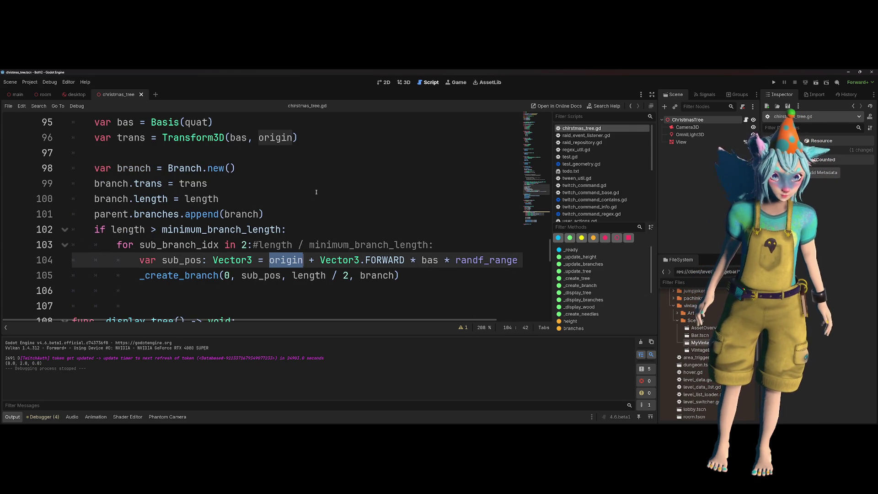
{"action": "scroll", "coordinate": [373, 215], "scroll_direction": "down", "scroll_amount": 4}
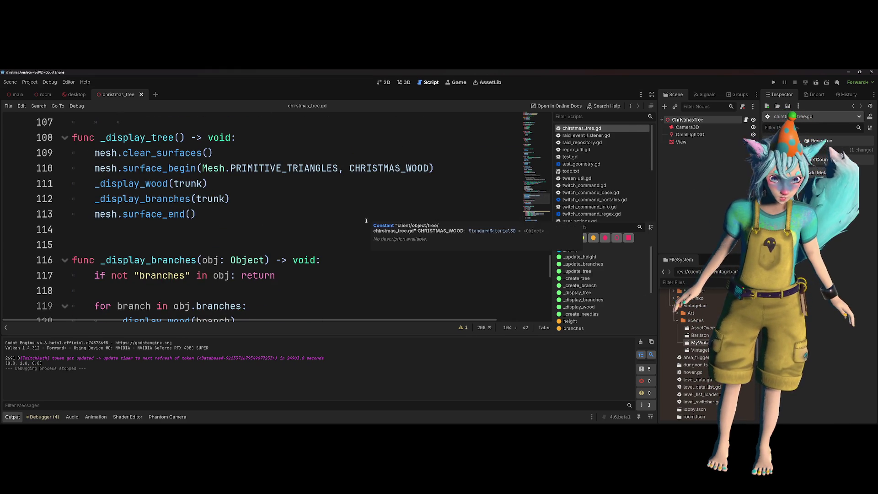
{"action": "scroll", "coordinate": [328, 253], "scroll_direction": "down", "scroll_amount": 2}
{"action": "scroll", "coordinate": [328, 252], "scroll_direction": "up", "scroll_amount": 8}
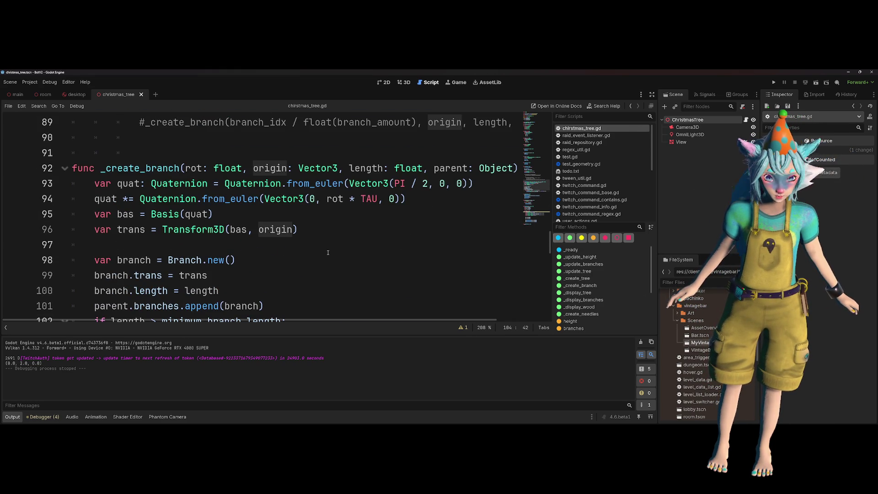
{"action": "left_click", "coordinate": [224, 184]}
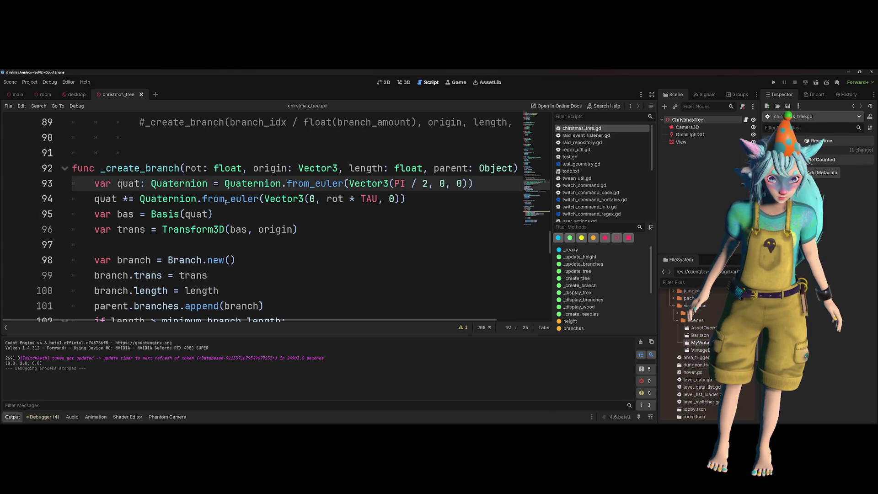
{"action": "left_click", "coordinate": [224, 198]}
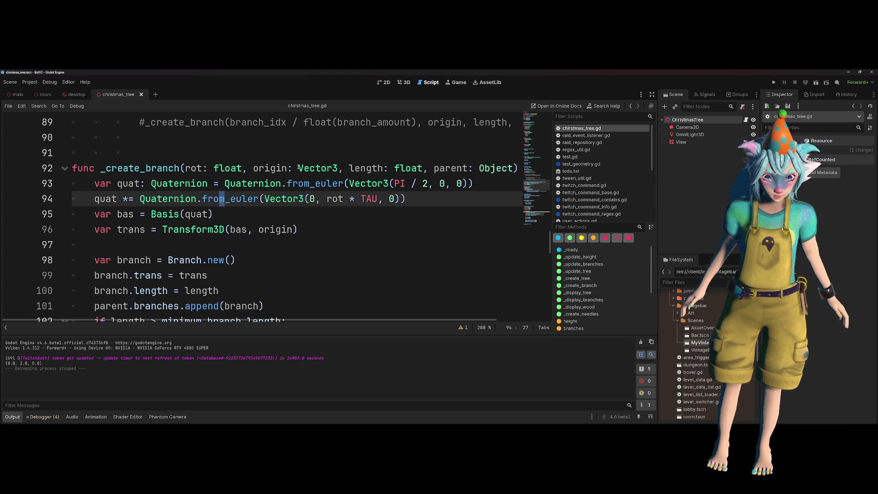
{"action": "left_click_drag", "start_coordinate": [341, 168], "coordinate": [187, 168]}
- Change the _create_branch parameter to trans: Transform3D, fixing the 'trams' typo
{"action": "type", "text": "t"}
{"action": "type", "text": "rams: T"}
{"action": "key", "text": "Escape"}
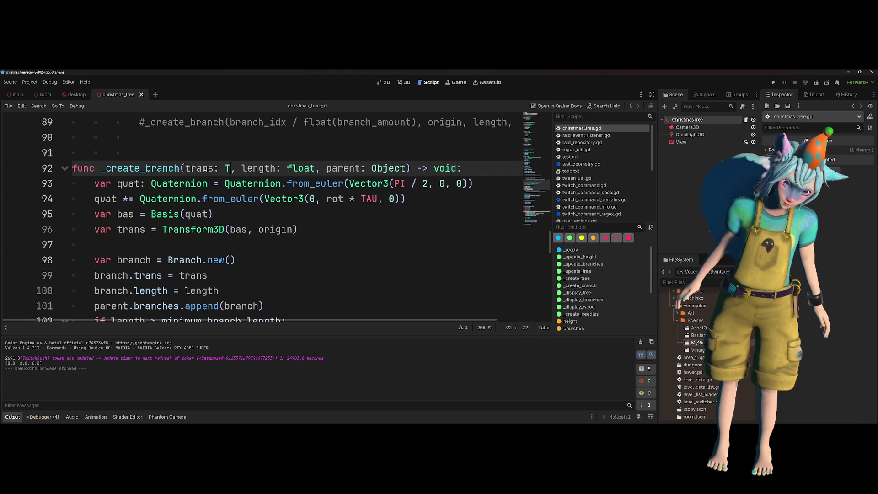
{"action": "type", "text": "rans"}
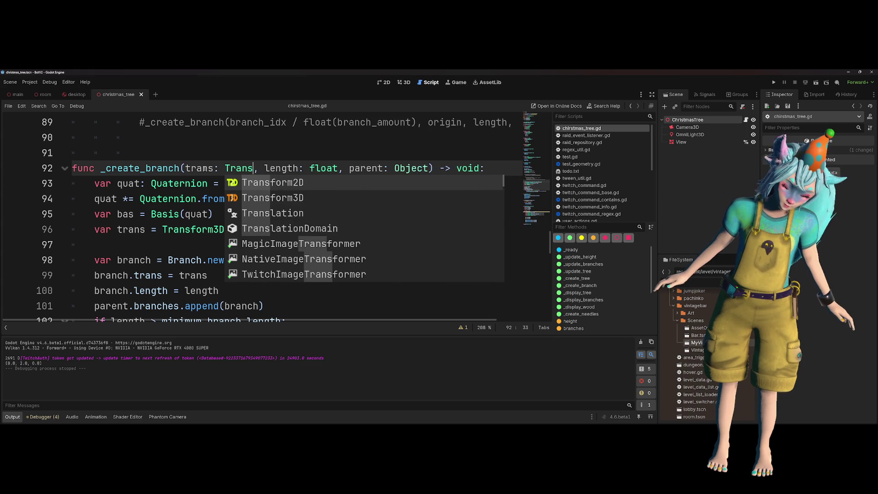
{"action": "type", "text": "form"}
{"action": "key", "text": "Down"}
{"action": "key", "text": "Return"}
{"action": "double_click", "coordinate": [199, 168]}
{"action": "type", "text": "trans"}
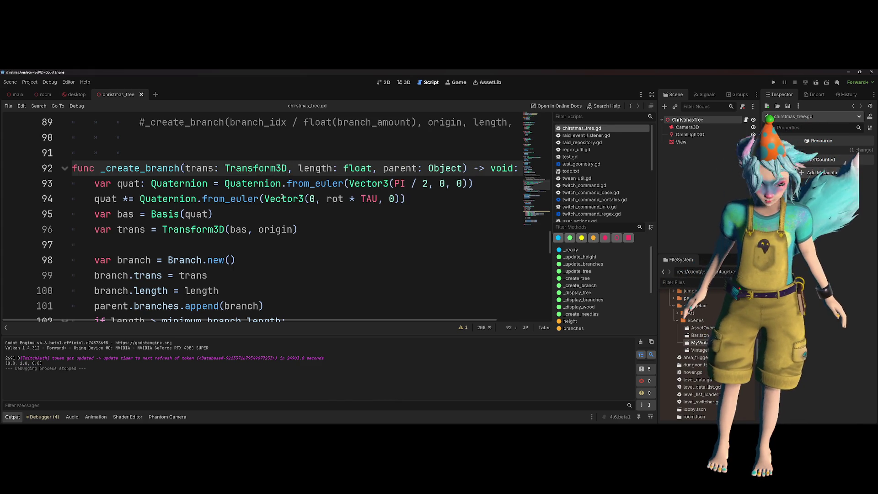
- Cut the old quaternion, basis and transform lines out of _create_branch and remove leftover blank lines
{"action": "key", "text": "Down"}
{"action": "key", "text": "Down"}
{"action": "key", "text": "Down"}
{"action": "key", "text": "Up"}
{"action": "key", "text": "Up"}
{"action": "key", "text": "Home"}
{"action": "key", "text": "shift+Down"}
{"action": "key", "text": "shift+Down"}
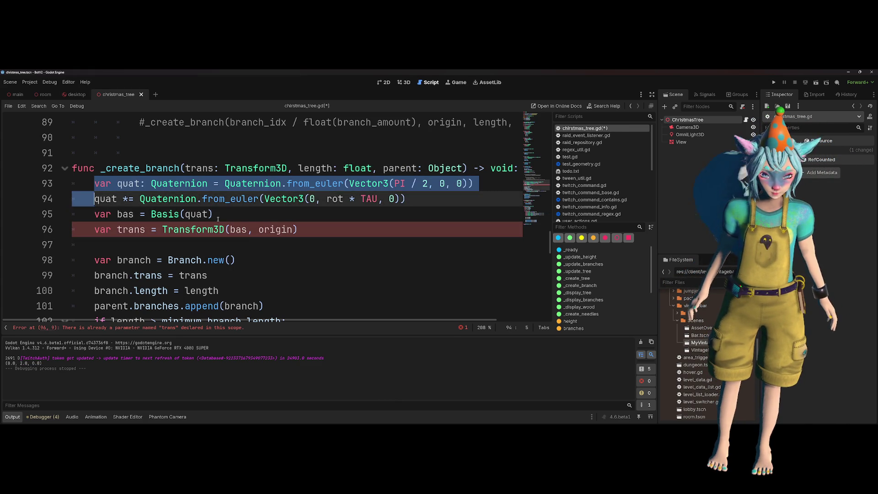
{"action": "key", "text": "shift+End"}
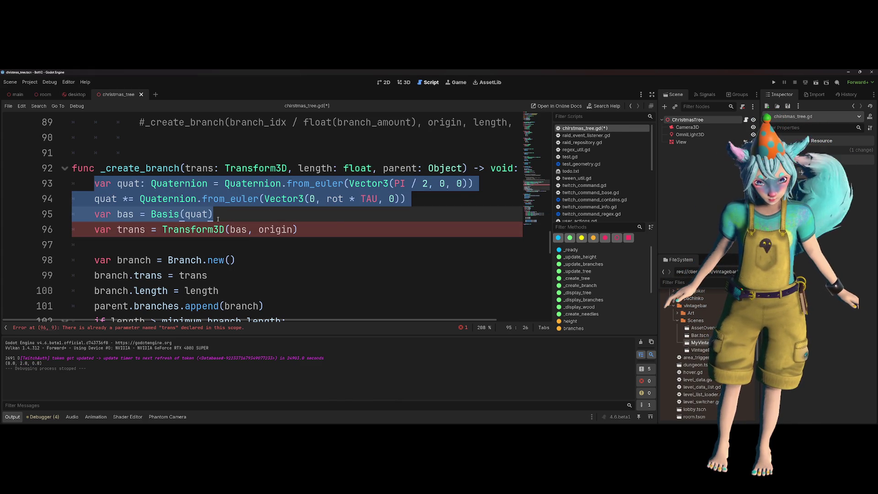
{"action": "key", "text": "shift+Down"}
{"action": "key", "text": "shift+End"}
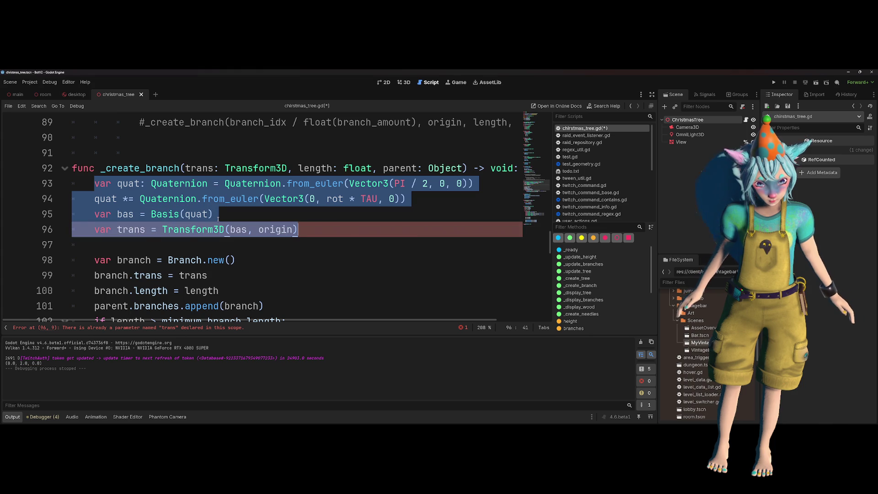
{"action": "key", "text": "ctrl+x"}
{"action": "key", "text": "shift+Down"}
{"action": "key", "text": "shift+Down"}
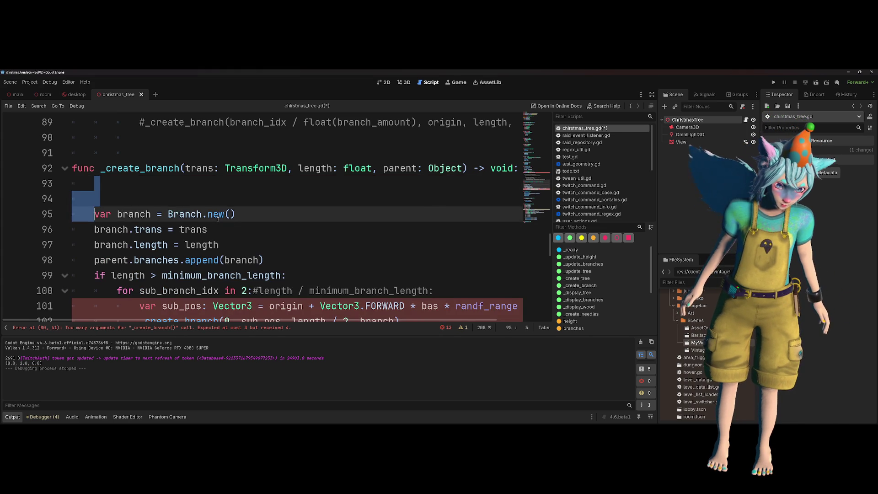
{"action": "key", "text": "Delete"}
- Paste the rotation and transform lines into the branch loop after line 88, indented two levels
{"action": "scroll", "coordinate": [217, 218], "scroll_direction": "up", "scroll_amount": 4}
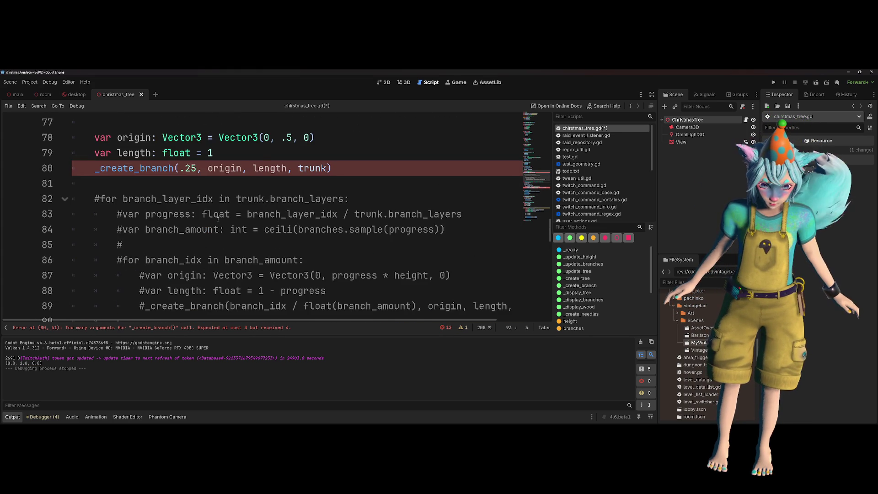
{"action": "scroll", "coordinate": [217, 219], "scroll_direction": "up", "scroll_amount": 1}
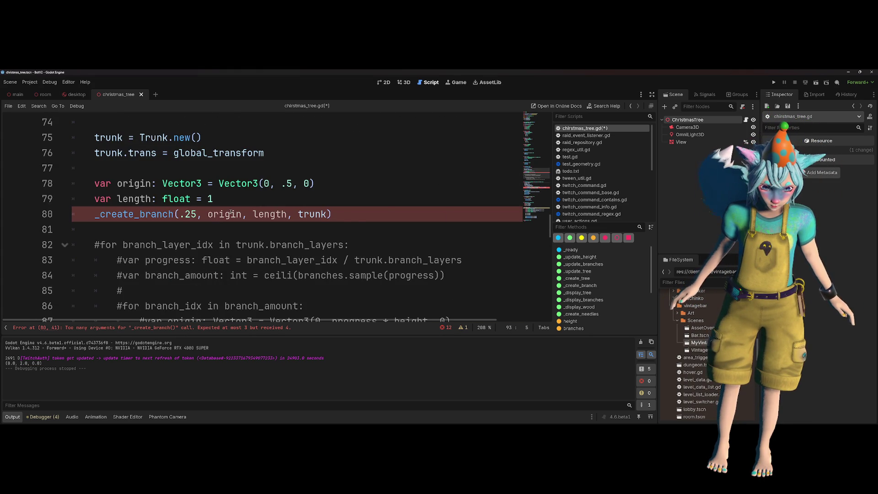
{"action": "scroll", "coordinate": [231, 214], "scroll_direction": "down", "scroll_amount": 1}
{"action": "mouse_move", "coordinate": [219, 214]}
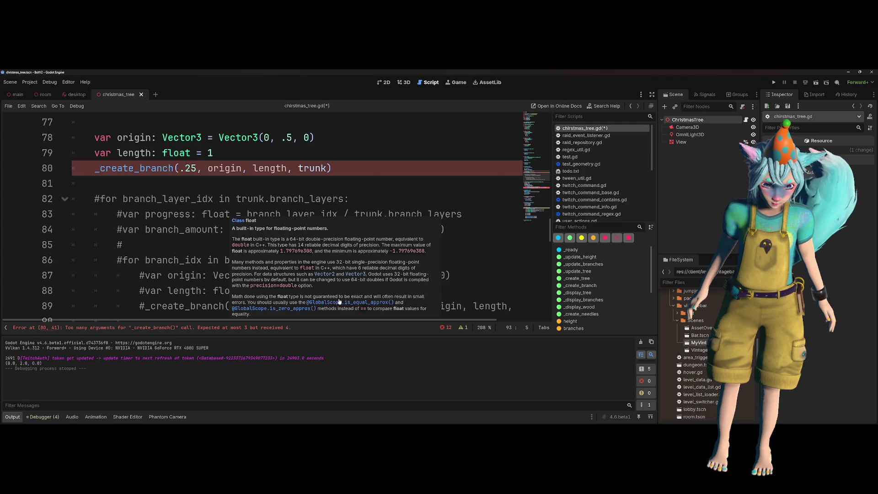
{"action": "left_click", "coordinate": [210, 275]}
{"action": "scroll", "coordinate": [211, 274], "scroll_direction": "down", "scroll_amount": 1}
{"action": "left_click", "coordinate": [355, 244]}
{"action": "key", "text": "Return"}
{"action": "key", "text": "Return"}
{"action": "key", "text": "ctrl+v"}
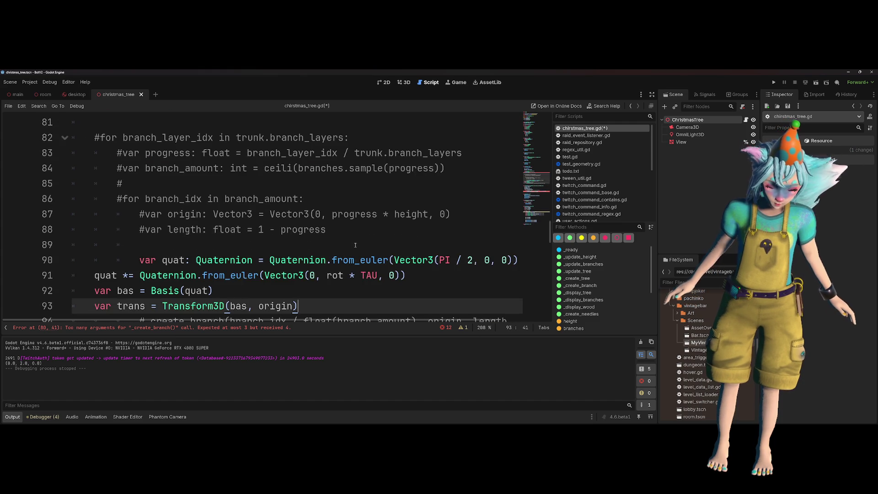
{"action": "key", "text": "shift+Up"}
{"action": "key", "text": "shift+Up"}
{"action": "key", "text": "shift+Up"}
{"action": "key", "text": "shift+Down"}
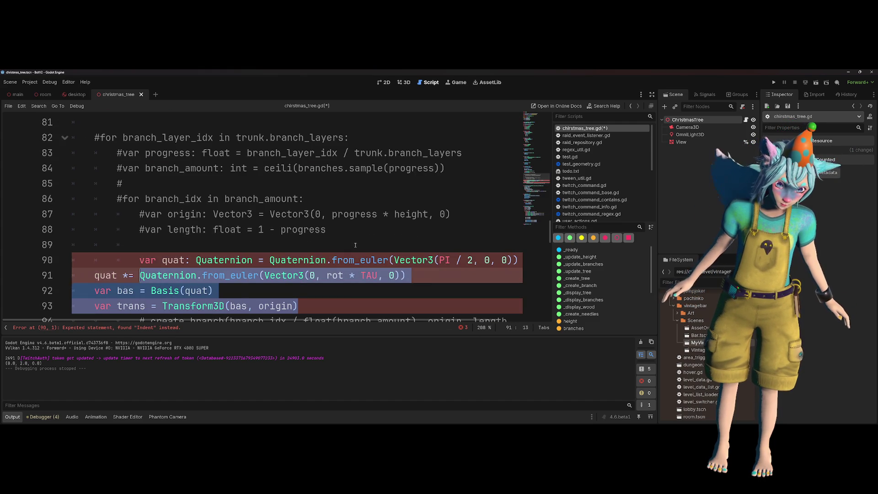
{"action": "key", "text": "Tab"}
{"action": "key", "text": "Tab"}
{"action": "left_click", "coordinate": [355, 245]}
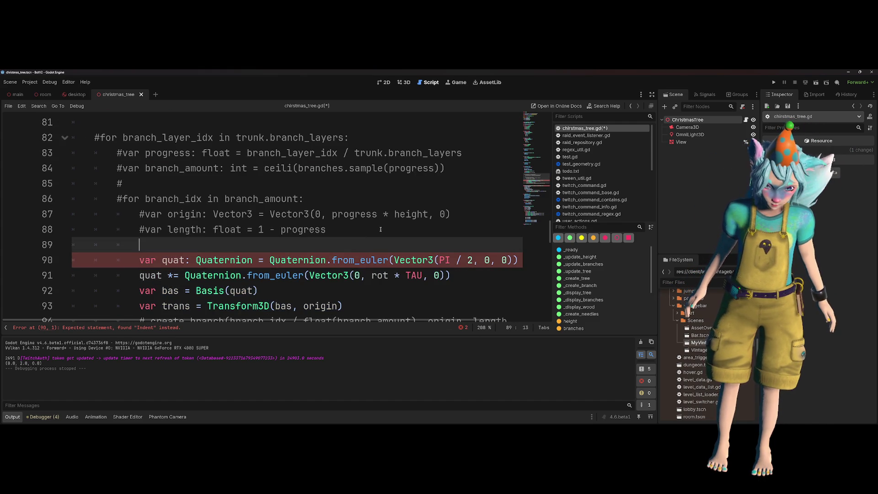
- Review the pasted quaternion block and the trans parameter in the _create_branch signature
{"action": "scroll", "coordinate": [382, 225], "scroll_direction": "right", "scroll_amount": 3}
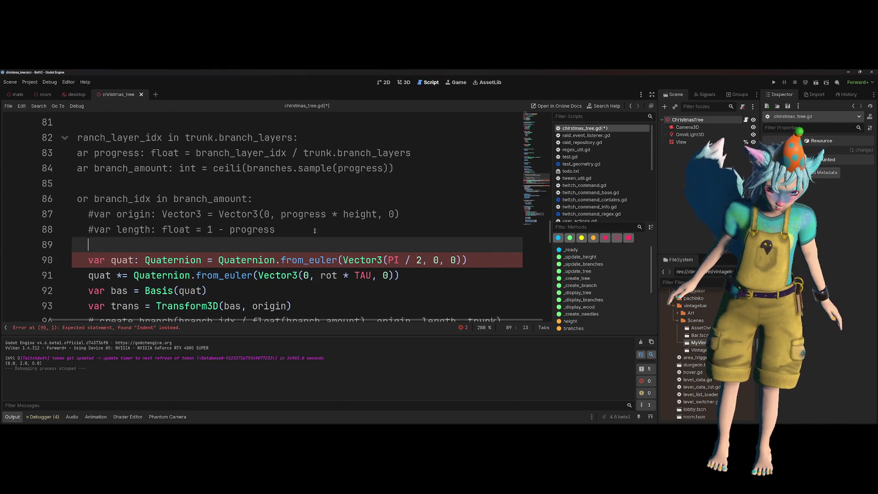
{"action": "scroll", "coordinate": [315, 230], "scroll_direction": "left", "scroll_amount": 2}
{"action": "scroll", "coordinate": [243, 244], "scroll_direction": "up", "scroll_amount": 2}
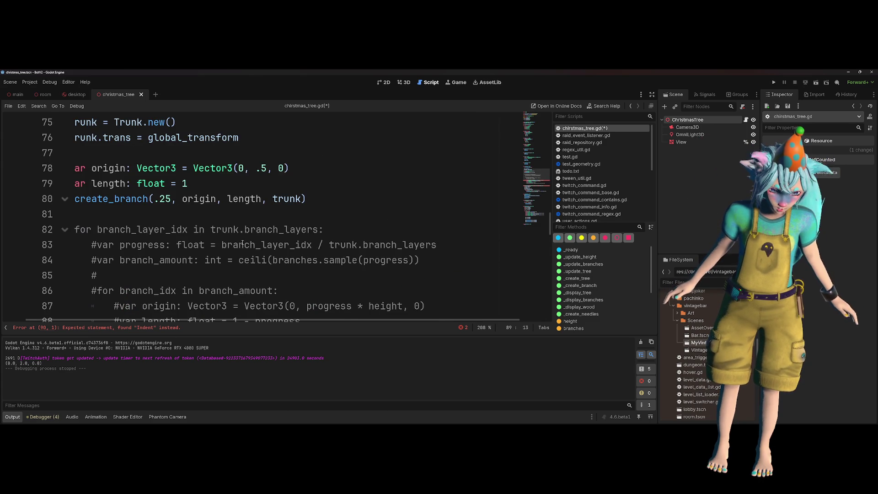
{"action": "scroll", "coordinate": [168, 194], "scroll_direction": "left", "scroll_amount": 2}
{"action": "scroll", "coordinate": [168, 193], "scroll_direction": "up", "scroll_amount": 1}
{"action": "scroll", "coordinate": [156, 209], "scroll_direction": "down", "scroll_amount": 4}
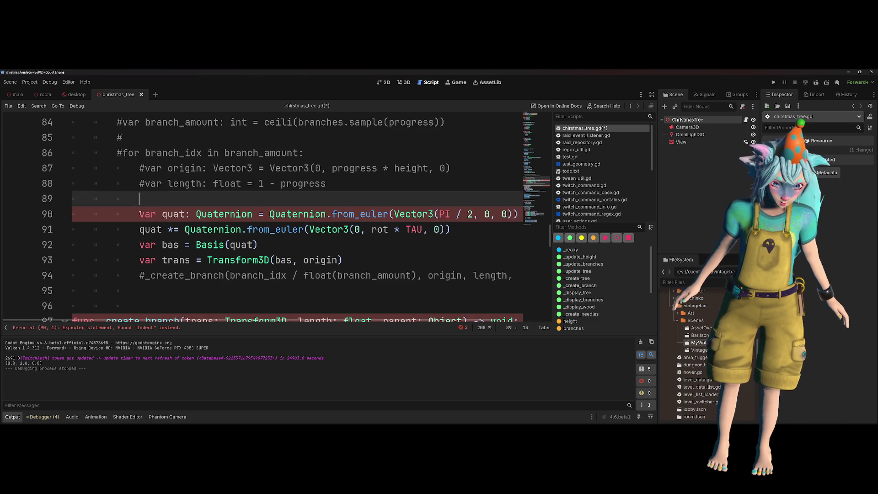
{"action": "left_click", "coordinate": [140, 214]}
{"action": "scroll", "coordinate": [165, 216], "scroll_direction": "up", "scroll_amount": 2}
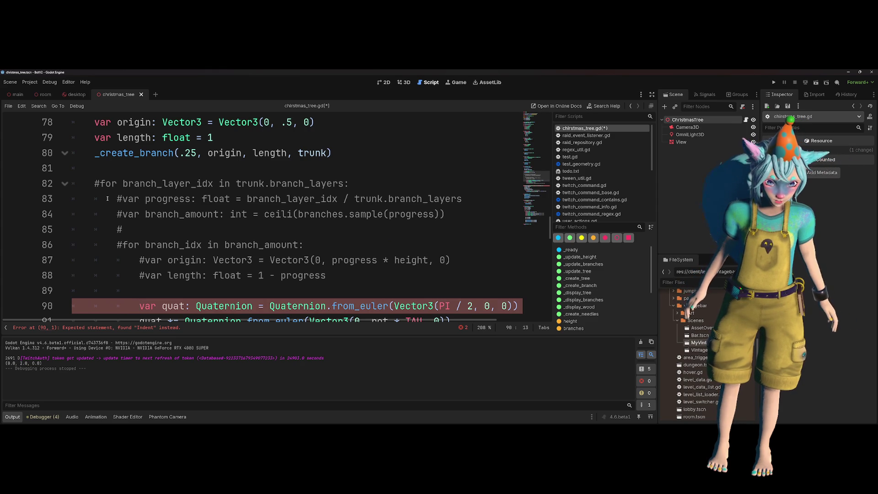
{"action": "scroll", "coordinate": [205, 246], "scroll_direction": "down", "scroll_amount": 5}
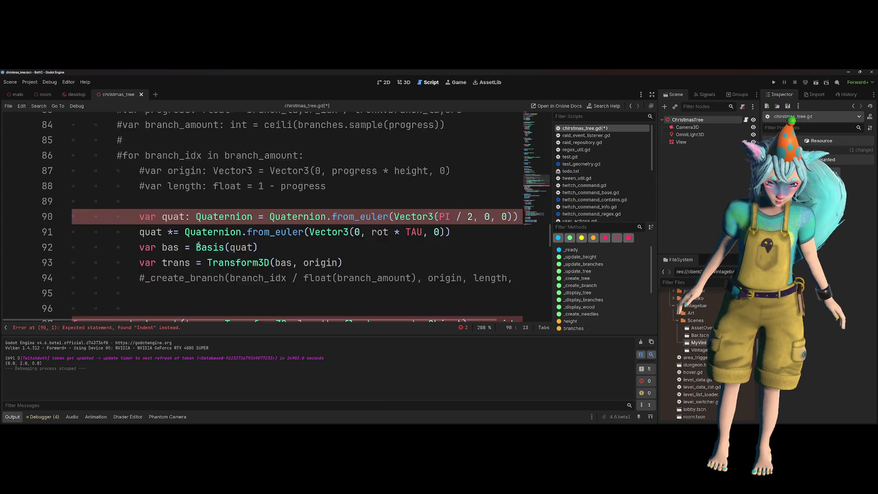
{"action": "left_click", "coordinate": [204, 245]}
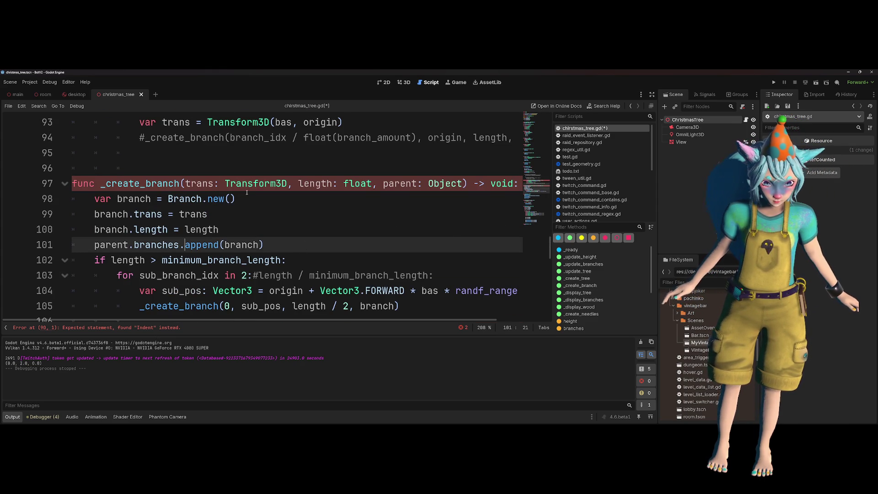
{"action": "key", "text": "Up"}
{"action": "key", "text": "Up"}
{"action": "key", "text": "Up"}
{"action": "key", "text": "ctrl+shift+Right"}
{"action": "scroll", "coordinate": [327, 191], "scroll_direction": "down", "scroll_amount": 4}
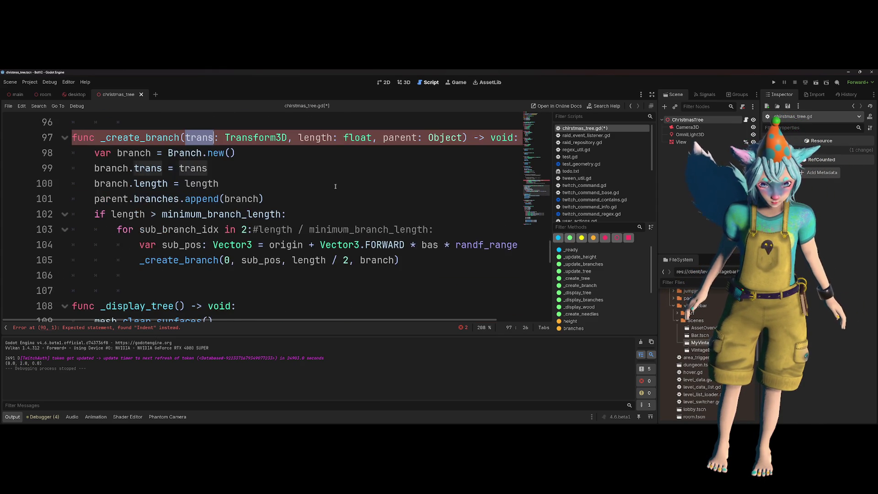
{"action": "scroll", "coordinate": [300, 192], "scroll_direction": "up", "scroll_amount": 6}
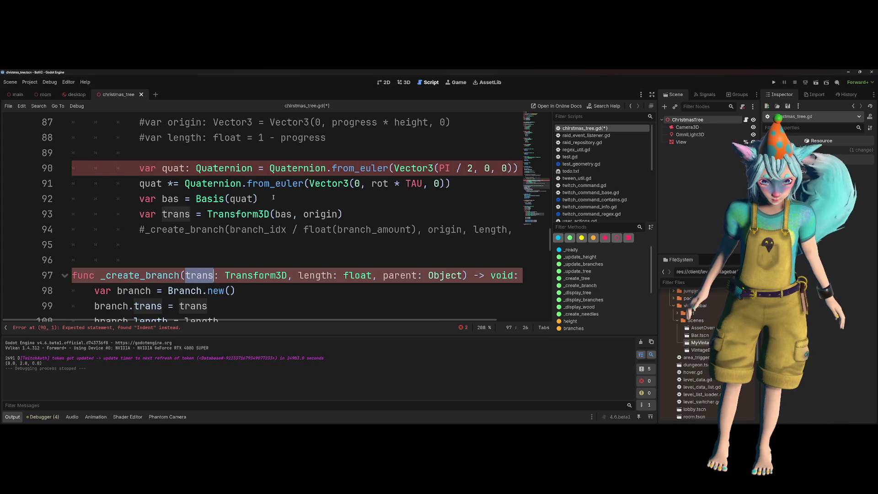
{"action": "scroll", "coordinate": [182, 206], "scroll_direction": "up", "scroll_amount": 3}
- Comment out lines 90–93 (var quat through var trans) with Ctrl+K
{"action": "left_click", "coordinate": [182, 245]}
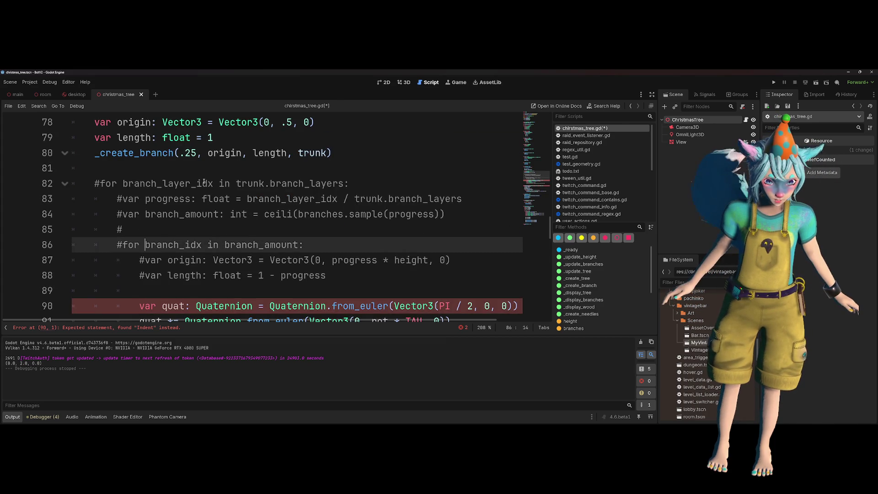
{"action": "scroll", "coordinate": [182, 165], "scroll_direction": "down", "scroll_amount": 3}
{"action": "left_click_drag", "start_coordinate": [182, 164], "coordinate": [205, 203]}
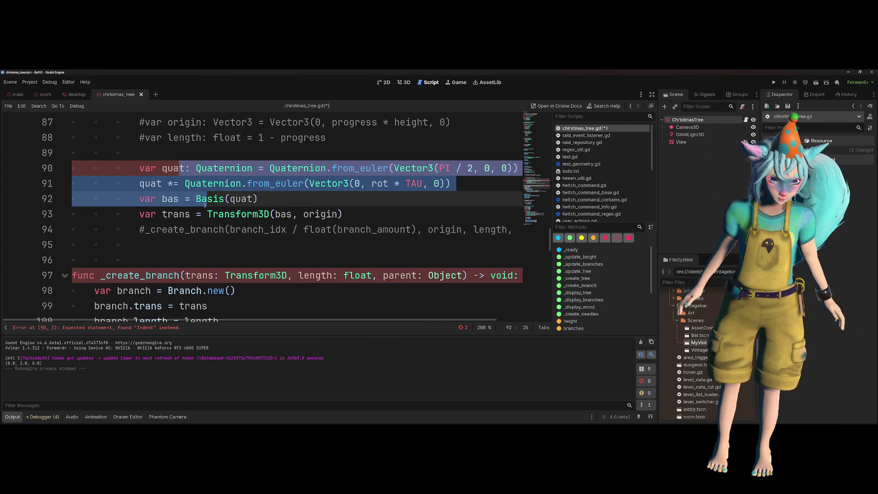
{"action": "key", "text": "shift+Down"}
{"action": "key", "text": "ctrl+k"}
{"action": "key", "text": "Down"}
- Inspect the _create_branch call on line 80 and the commented Basis(quat) and transform expressions
{"action": "scroll", "coordinate": [227, 219], "scroll_direction": "up", "scroll_amount": 3}
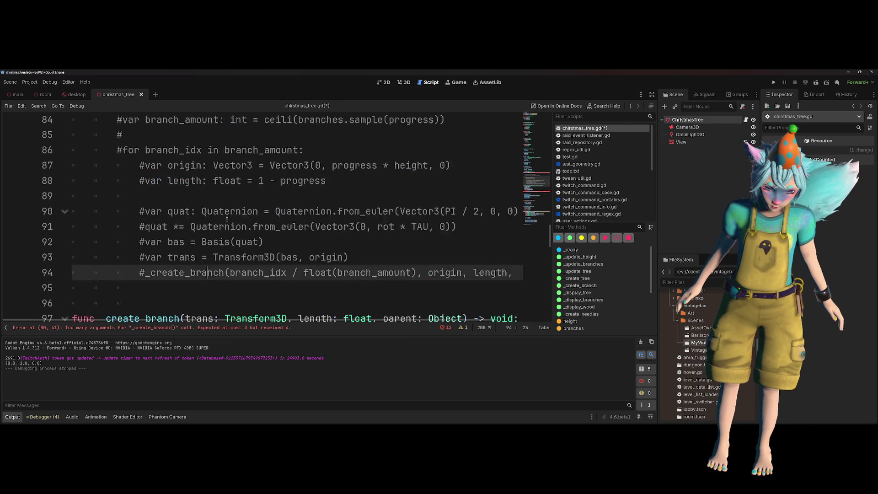
{"action": "scroll", "coordinate": [227, 219], "scroll_direction": "up", "scroll_amount": 3}
{"action": "left_click", "coordinate": [161, 199]}
{"action": "scroll", "coordinate": [213, 200], "scroll_direction": "down", "scroll_amount": 3}
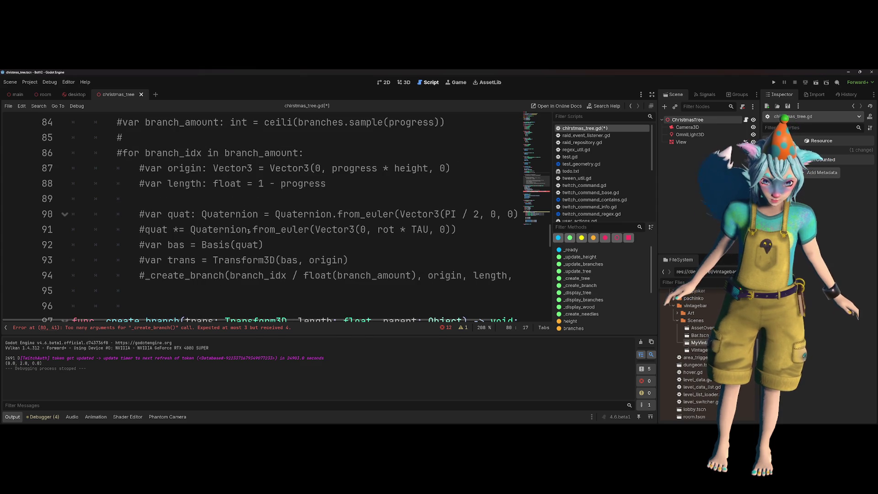
{"action": "left_click", "coordinate": [249, 229]}
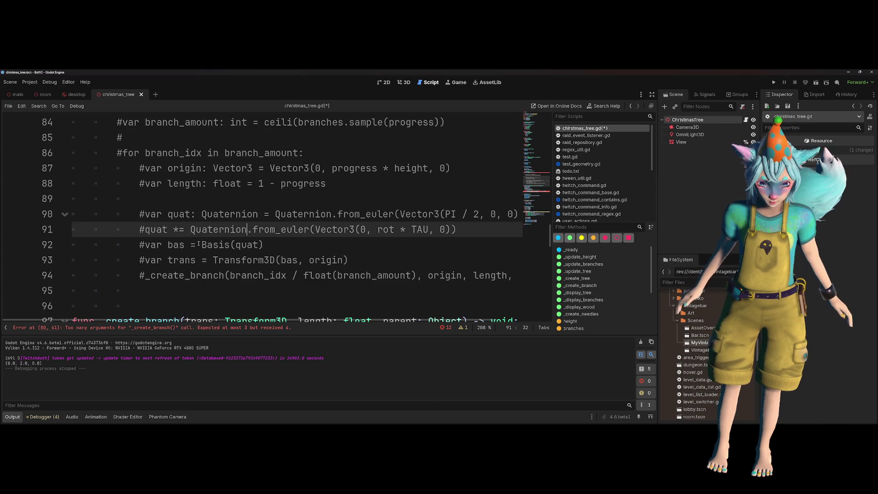
{"action": "left_click_drag", "start_coordinate": [202, 246], "coordinate": [366, 261]}
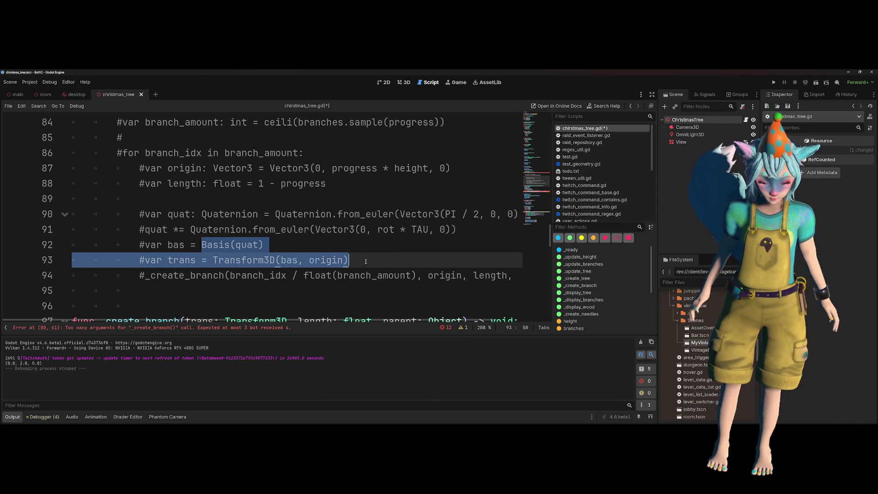
{"action": "left_click", "coordinate": [352, 261]}
{"action": "mouse_move", "coordinate": [264, 246]}
{"action": "left_mouse_down"}
{"action": "mouse_move", "coordinate": [227, 247]}
{"action": "mouse_move", "coordinate": [374, 260]}
{"action": "left_mouse_up"}
{"action": "left_click", "coordinate": [202, 246]}
{"action": "scroll", "coordinate": [347, 206], "scroll_direction": "up", "scroll_amount": 5}
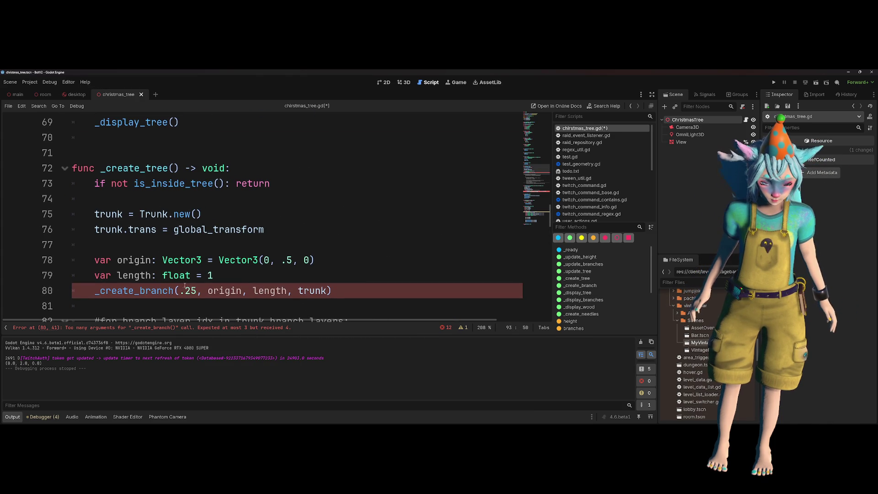
- On line 80, replace the .25 argument with an opening Transform3D( constructor
{"action": "left_click", "coordinate": [185, 290]}
{"action": "double_click", "coordinate": [185, 290]}
{"action": "type", "text": "Trans"}
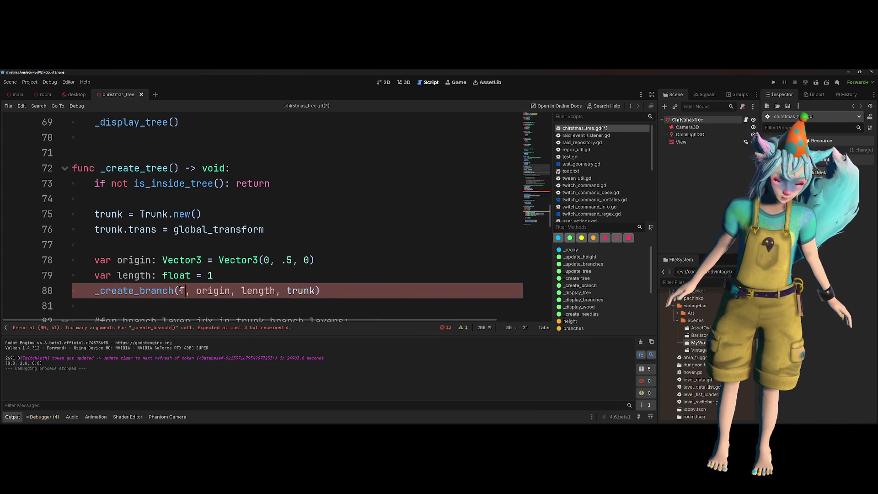
{"action": "key", "text": "Return"}
{"action": "key", "text": "BackSpace"}
{"action": "key", "text": "BackSpace"}
{"action": "key", "text": "BackSpace"}
{"action": "key", "text": "Up"}
{"action": "key", "text": "Return"}
{"action": "type", "text": "."}
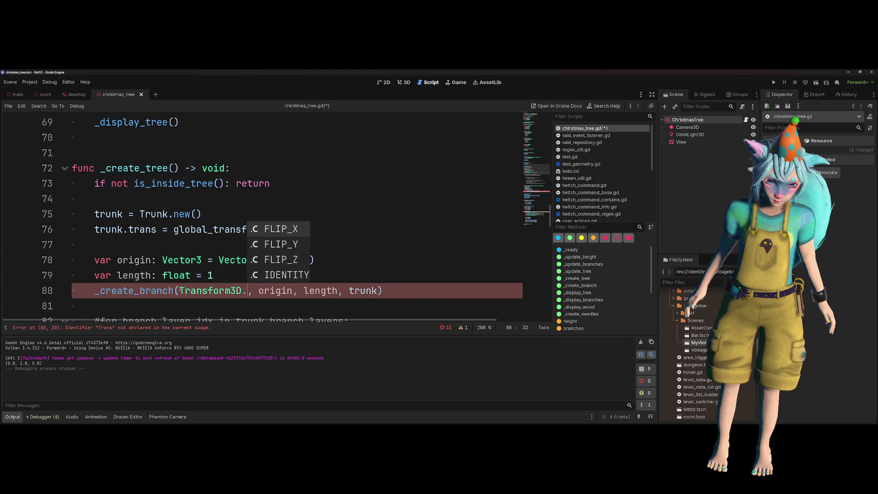
{"action": "key", "text": "BackSpace"}
{"action": "type", "text": "("}
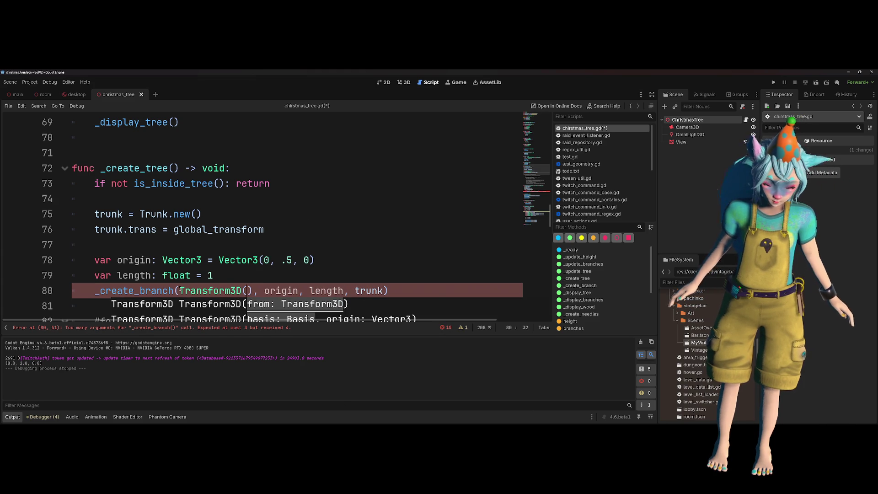
{"action": "scroll", "coordinate": [274, 224], "scroll_direction": "down", "scroll_amount": 3}
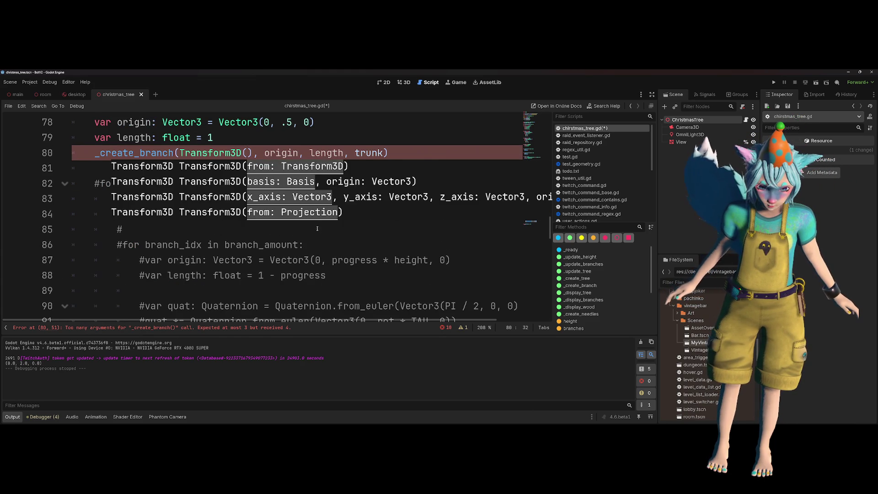
{"action": "scroll", "coordinate": [320, 238], "scroll_direction": "up", "scroll_amount": 1}
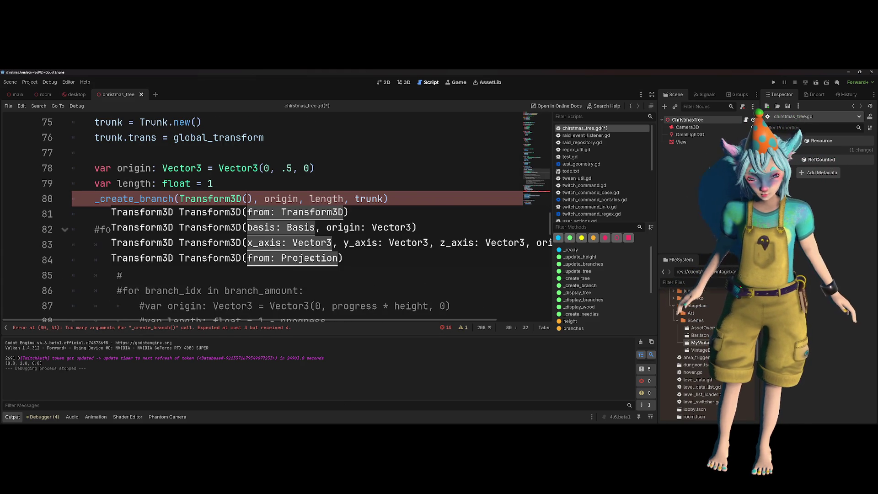
- Complete it as Transform3D(Basis.IDENTITY, origin) and save christmas_tree.gd
{"action": "type", "text": "Basis("}
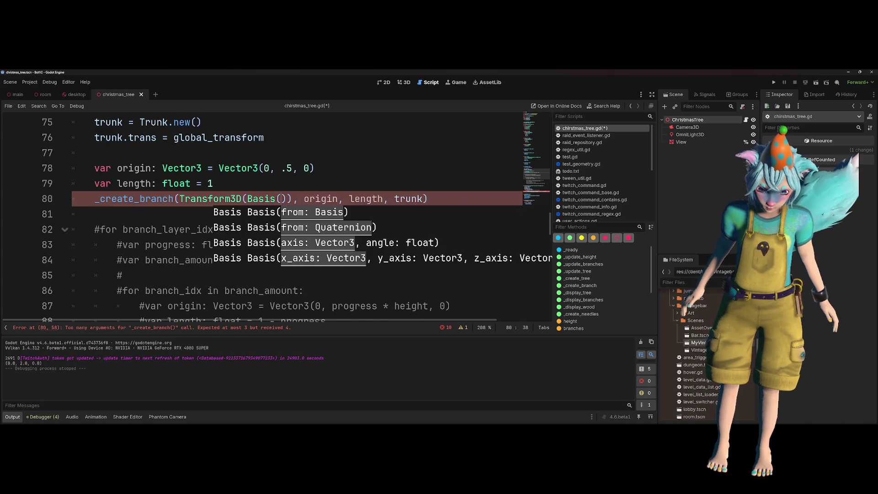
{"action": "type", "text": "Vc"}
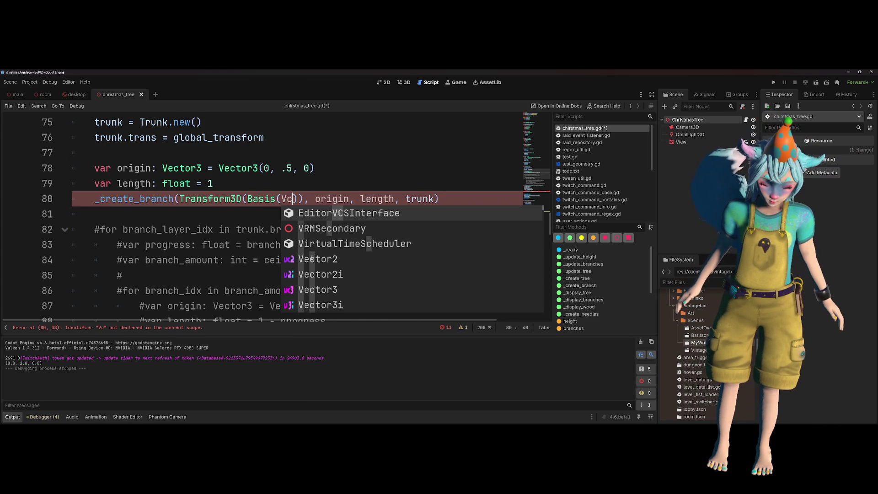
{"action": "key", "text": "BackSpace"}
{"action": "type", "text": "ecto"}
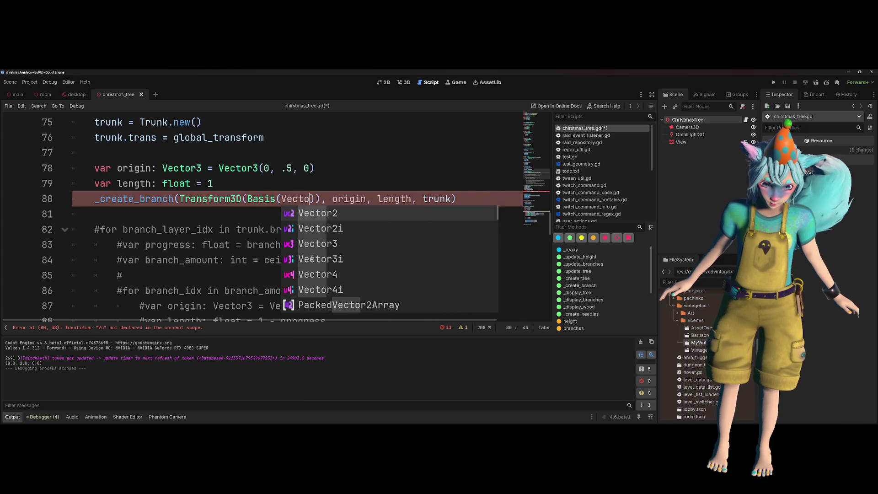
{"action": "type", "text": "r3.Y"}
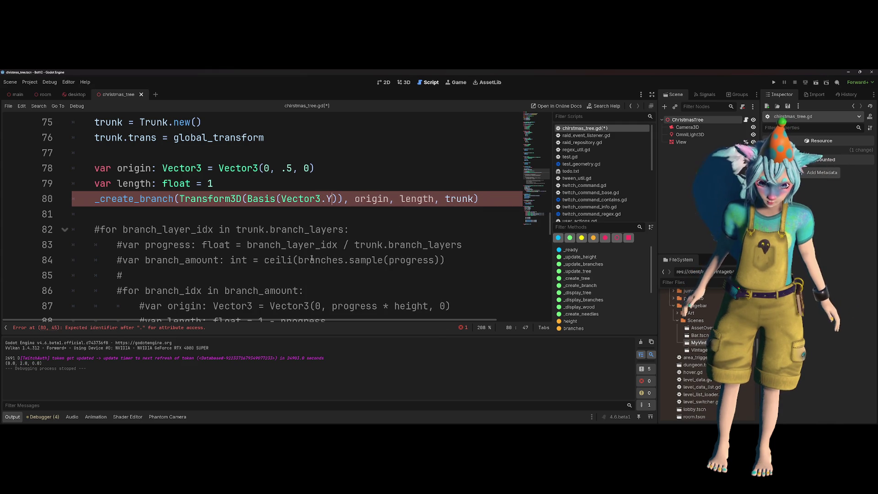
{"action": "key", "text": "BackSpace"}
{"action": "key", "text": "BackSpace"}
{"action": "key", "text": "BackSpace"}
{"action": "key", "text": "BackSpace"}
{"action": "key", "text": "BackSpace"}
{"action": "key", "text": "BackSpace"}
{"action": "type", "text": "."}
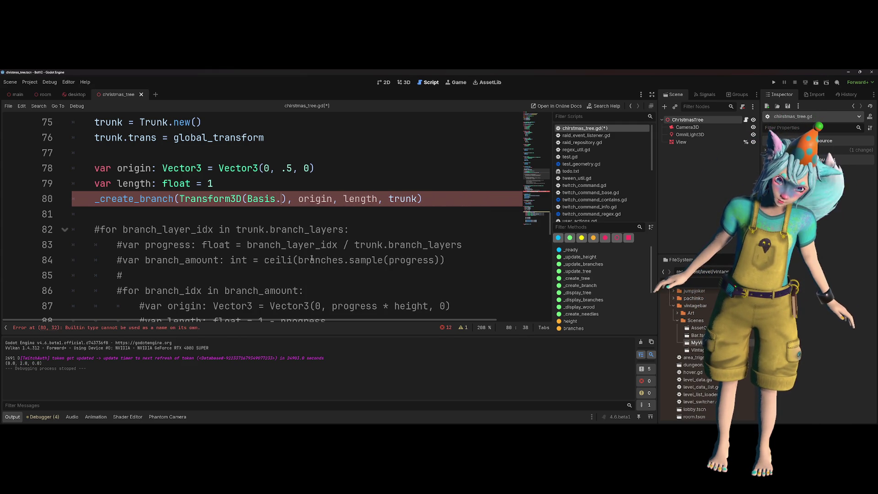
{"action": "type", "text": "I"}
{"action": "key", "text": "Return"}
{"action": "type", "text": ","}
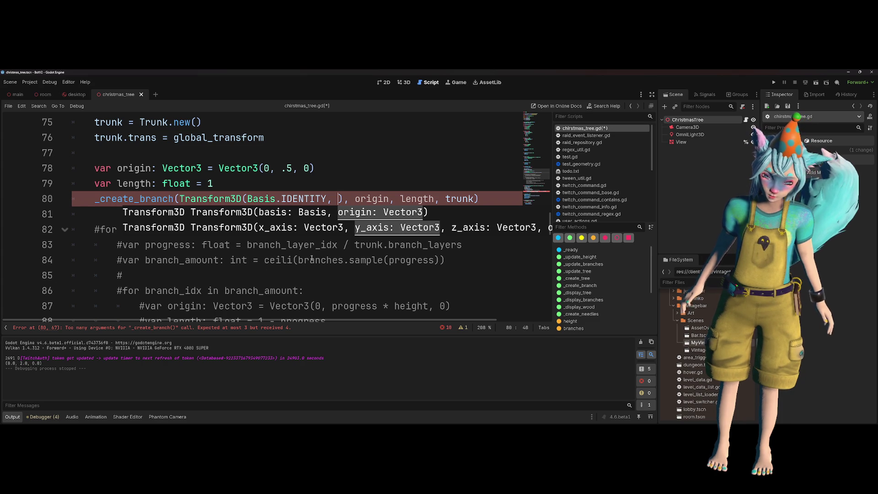
{"action": "key", "text": "Delete"}
{"action": "key", "text": "Delete"}
{"action": "key", "text": "Delete"}
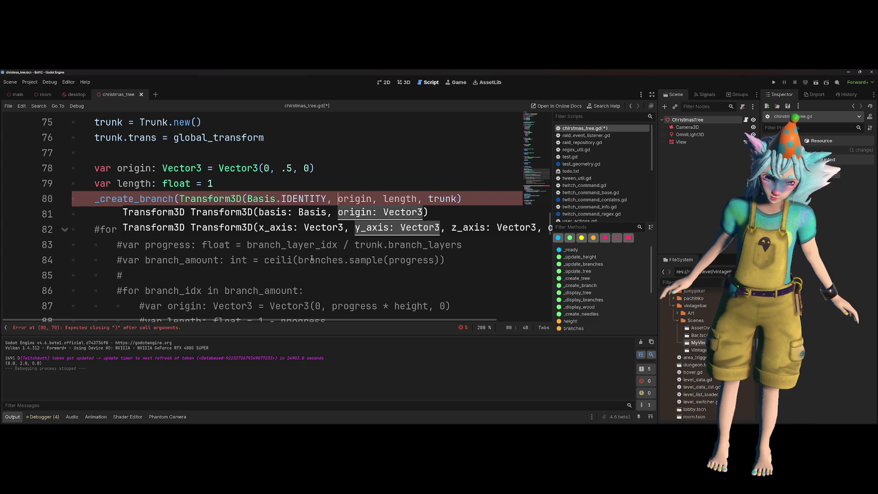
{"action": "type", "text": ")"}
{"action": "key", "text": "Up"}
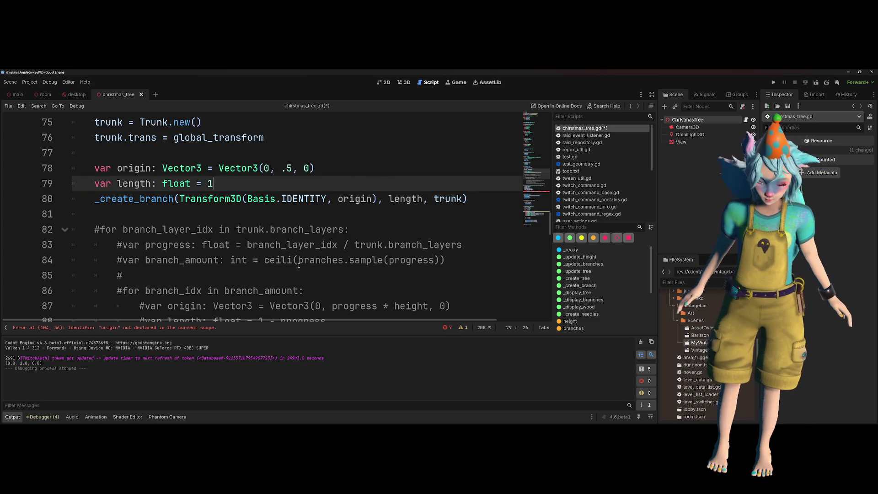
{"action": "key", "text": "ctrl+s"}
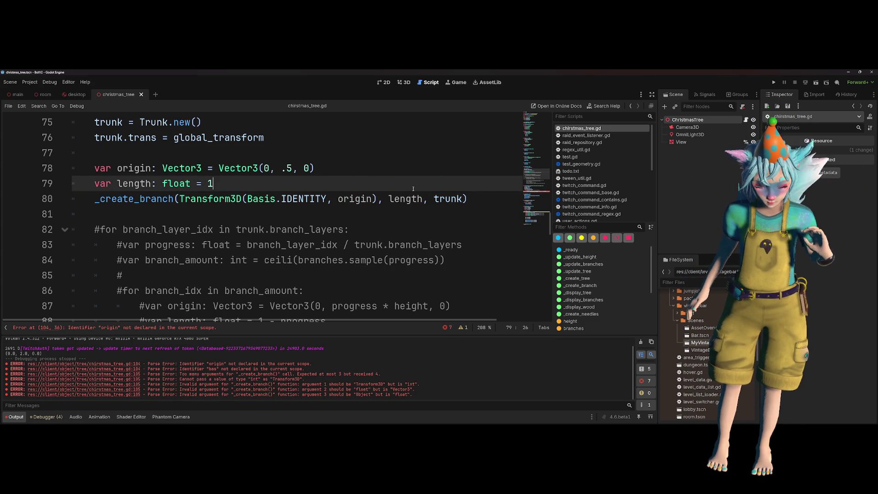
{"action": "scroll", "coordinate": [457, 200], "scroll_direction": "down", "scroll_amount": 8}
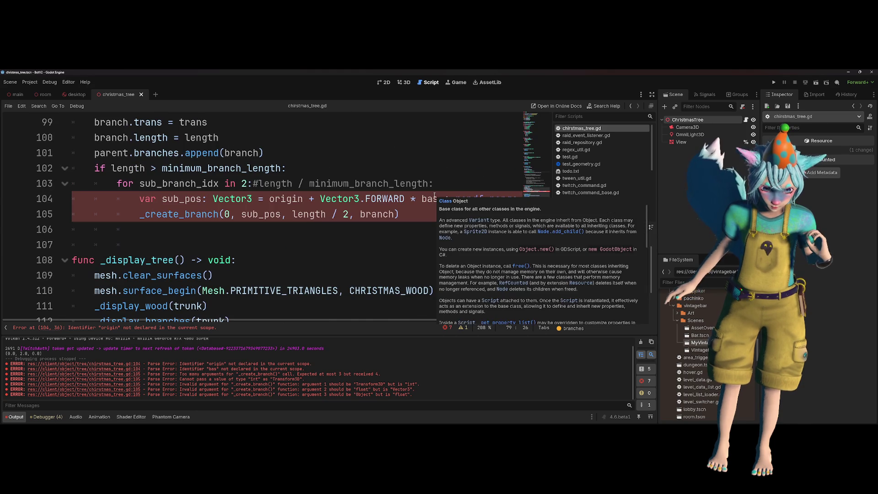
- Make sub_pos on line 104 offset from trans.origin along trans.basis, starting a randf_range( factor
{"action": "left_click", "coordinate": [319, 245]}
{"action": "scroll", "coordinate": [323, 244], "scroll_direction": "up", "scroll_amount": 1}
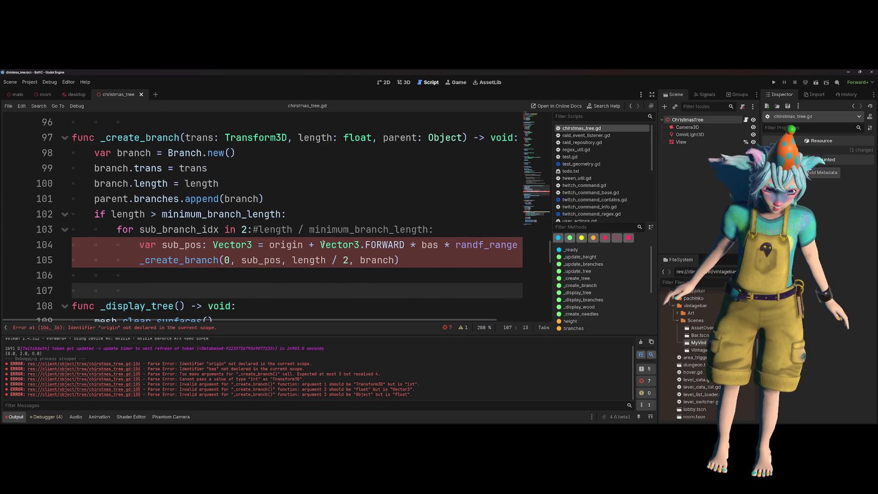
{"action": "left_click", "coordinate": [268, 246]}
{"action": "type", "text": "trans."}
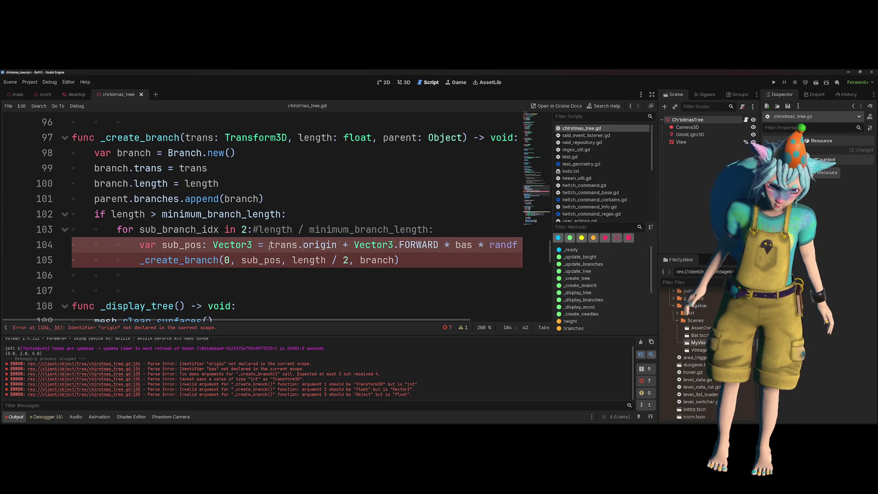
{"action": "key", "text": "ctrl+Right"}
{"action": "key", "text": "ctrl+Right"}
{"action": "key", "text": "ctrl+Right"}
{"action": "key", "text": "ctrl+Left"}
{"action": "type", "text": "trans."}
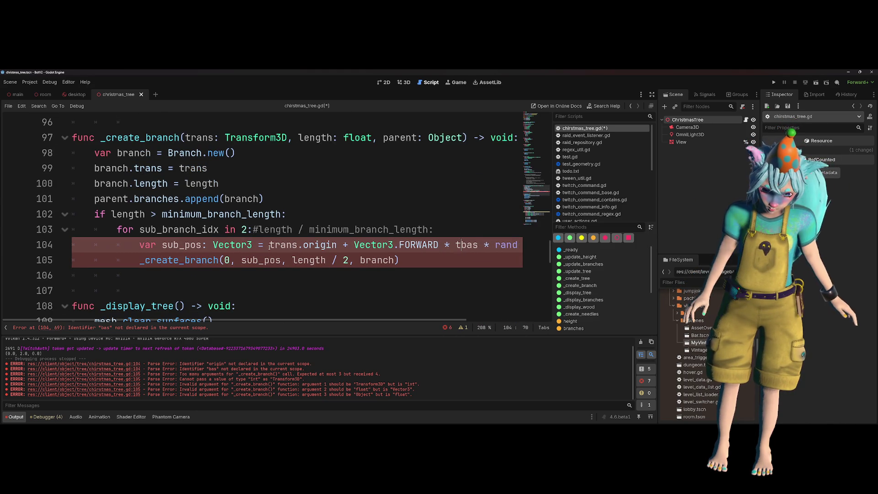
{"action": "key", "text": "Down"}
{"action": "key", "text": "Tab"}
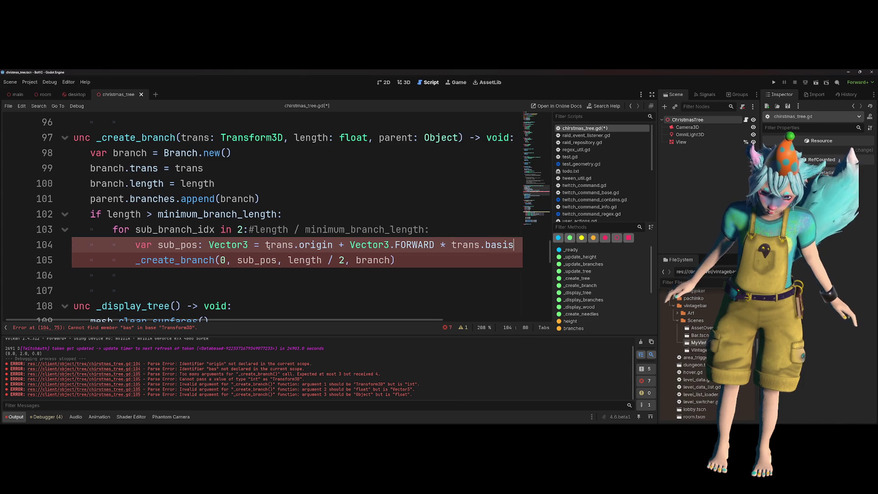
{"action": "type", "text": "* randf_range("}
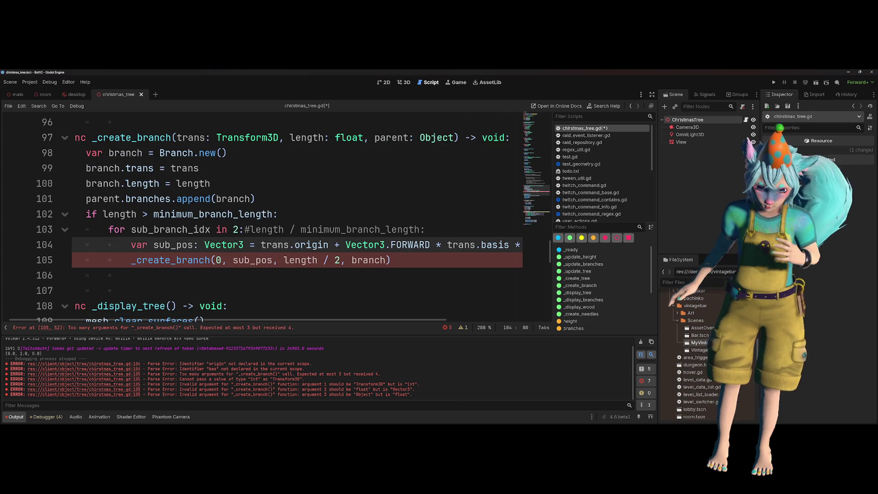
- Insert an empty line above the sub-branch _create_branch call and select its 0, sub_pos arguments
{"action": "left_click", "coordinate": [352, 260]}
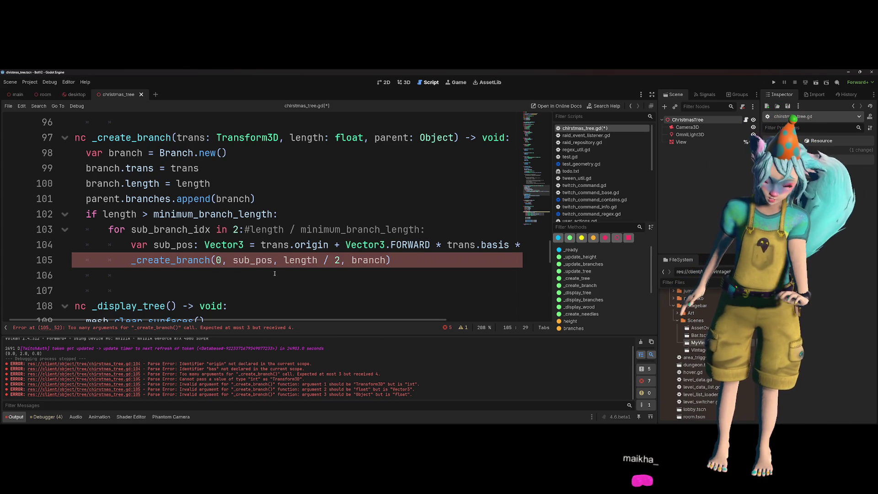
{"action": "key", "text": "ctrl+shift+Return"}
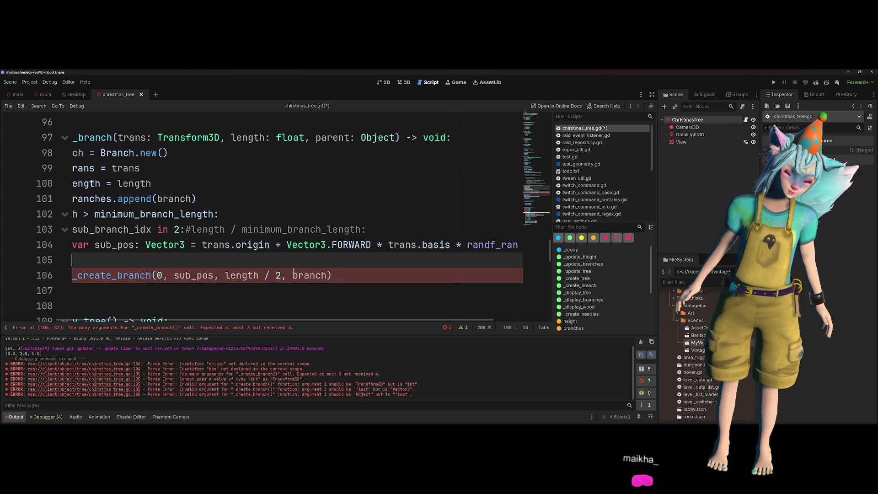
{"action": "scroll", "coordinate": [266, 253], "scroll_direction": "left", "scroll_amount": 2}
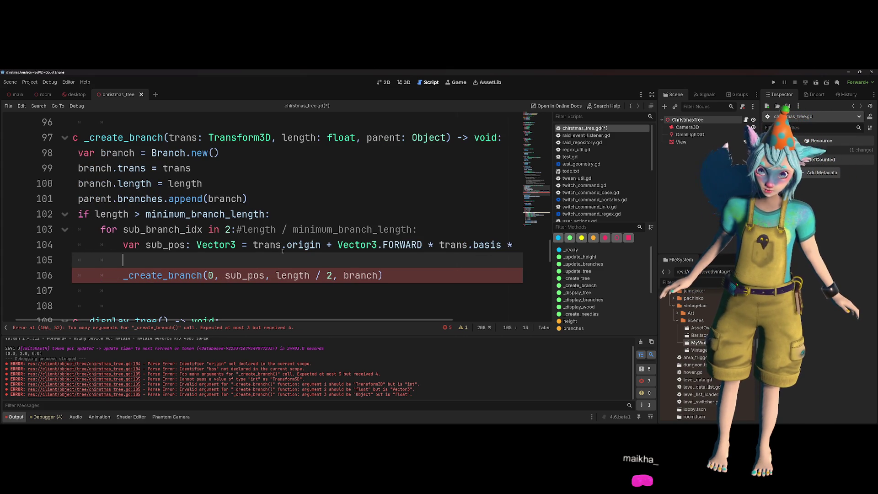
{"action": "double_click", "coordinate": [244, 275]}
{"action": "left_click", "coordinate": [208, 274], "text": "shift"}
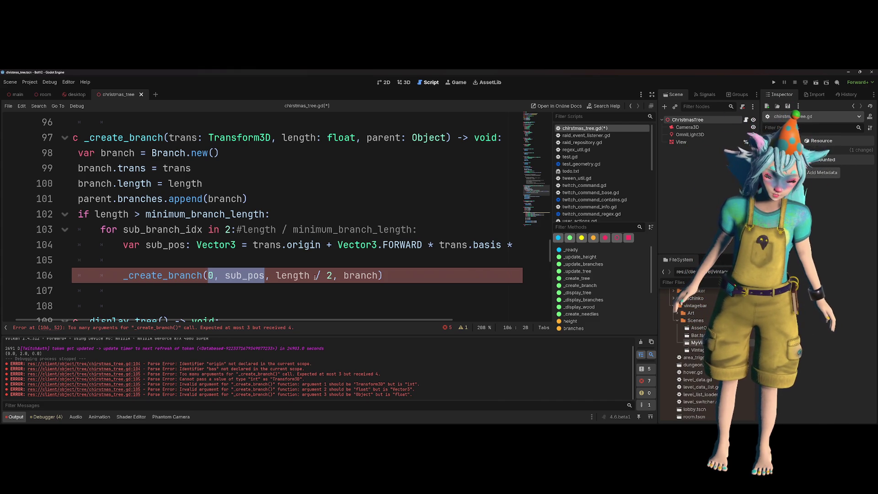
{"action": "key", "text": "Up"}
- Declare var sub_trans: Transform3D = Transform3D( on the new line, checking the constructor signatures
{"action": "type", "text": "var"}
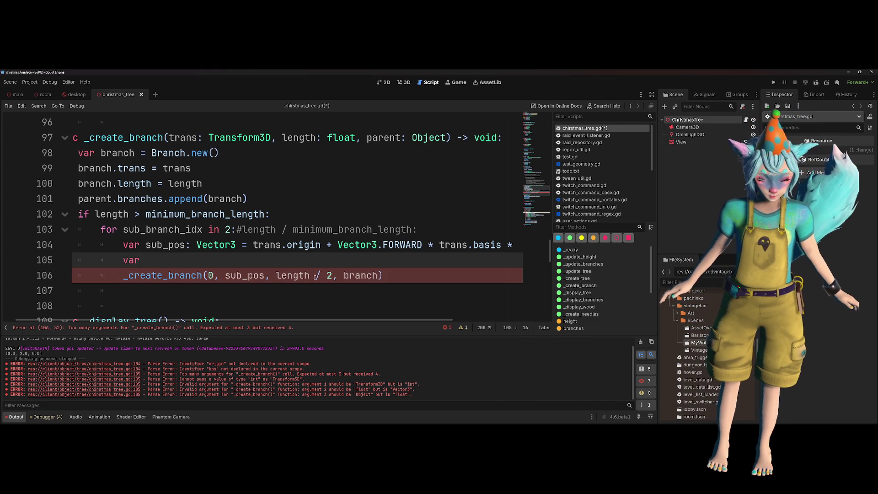
{"action": "type", "text": " Transform"}
{"action": "key", "text": "ctrl+BackSpace"}
{"action": "type", "text": "trans"}
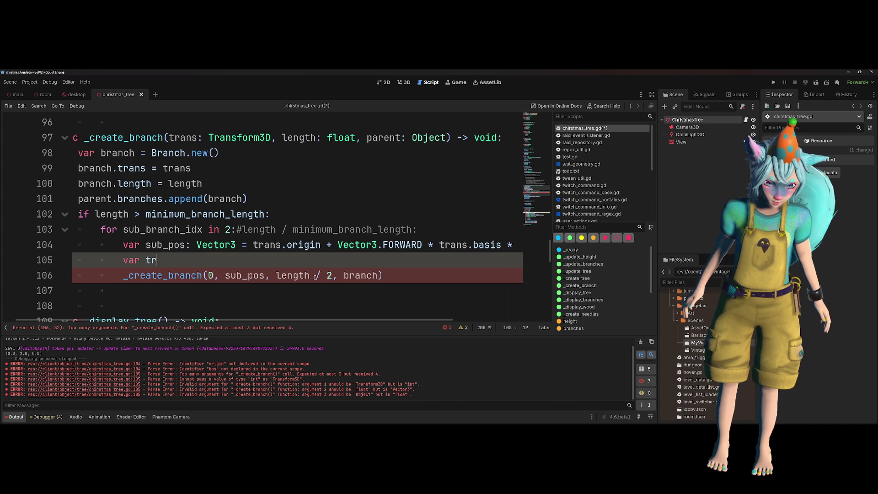
{"action": "key", "text": "ctrl+Left"}
{"action": "type", "text": "s"}
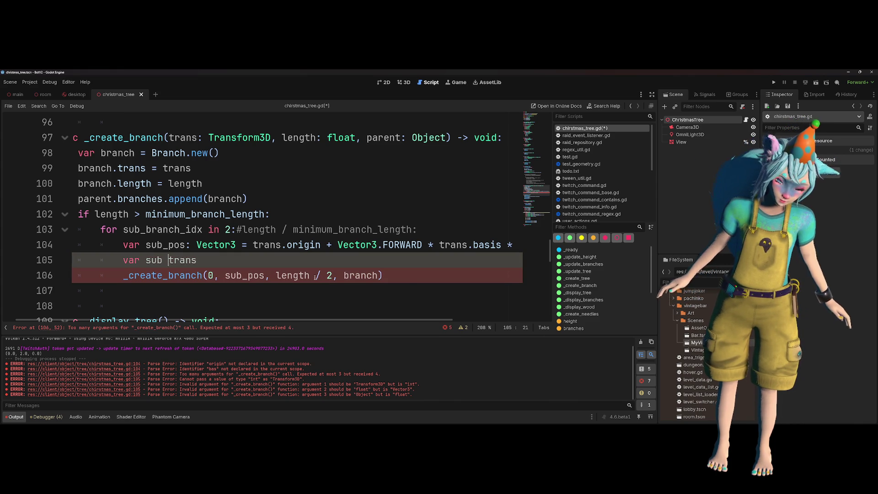
{"action": "type", "text": "ub_trans: Trans"}
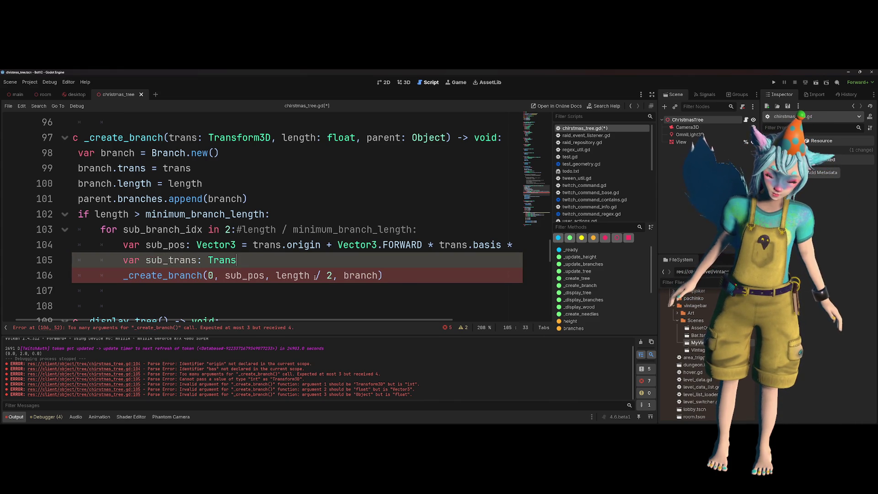
{"action": "type", "text": "form3D = Tran"}
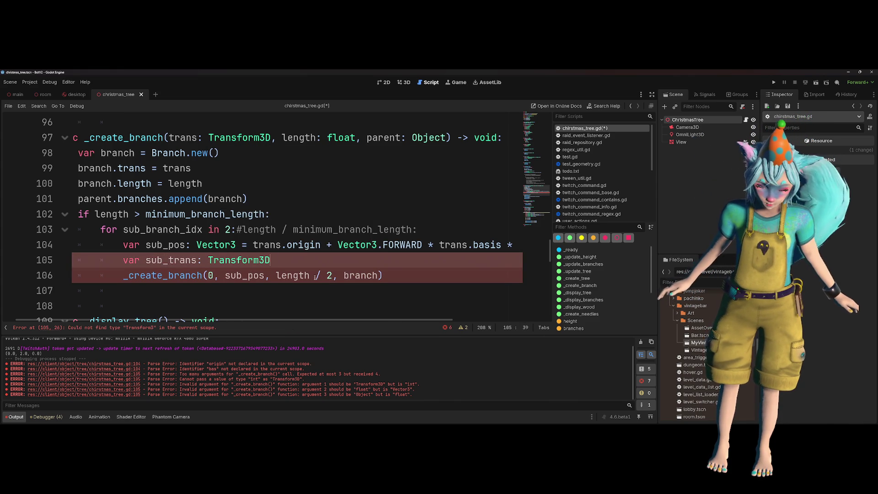
{"action": "key", "text": "Return"}
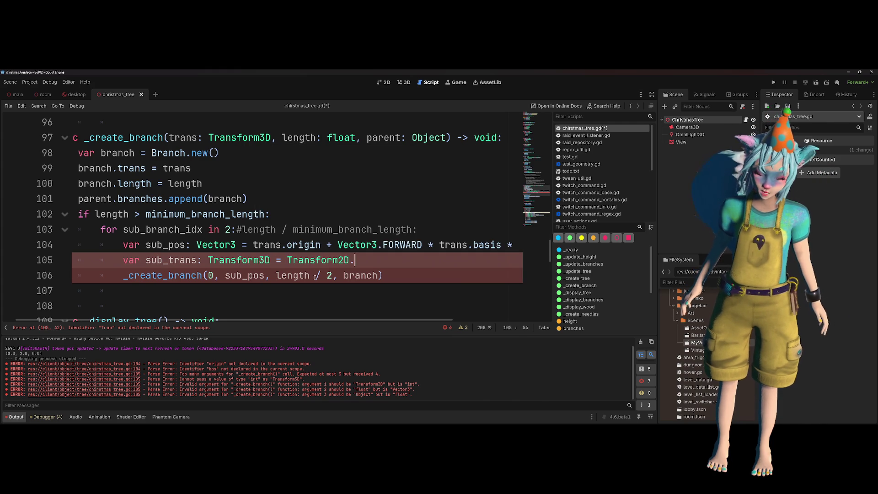
{"action": "type", "text": "D"}
{"action": "key", "text": "BackSpace"}
{"action": "type", "text": "."}
{"action": "key", "text": "BackSpace"}
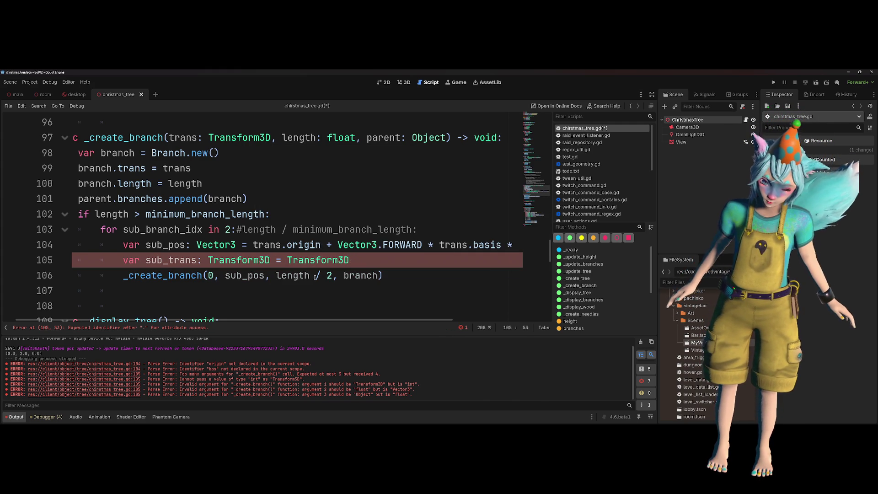
{"action": "type", "text": "("}
{"action": "key", "text": "BackSpace"}
{"action": "type", "text": "("}
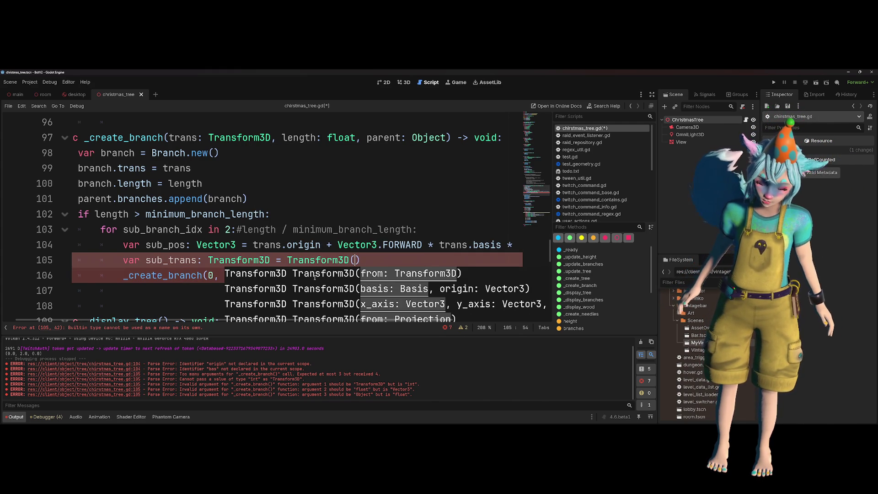
{"action": "key", "text": "Escape"}
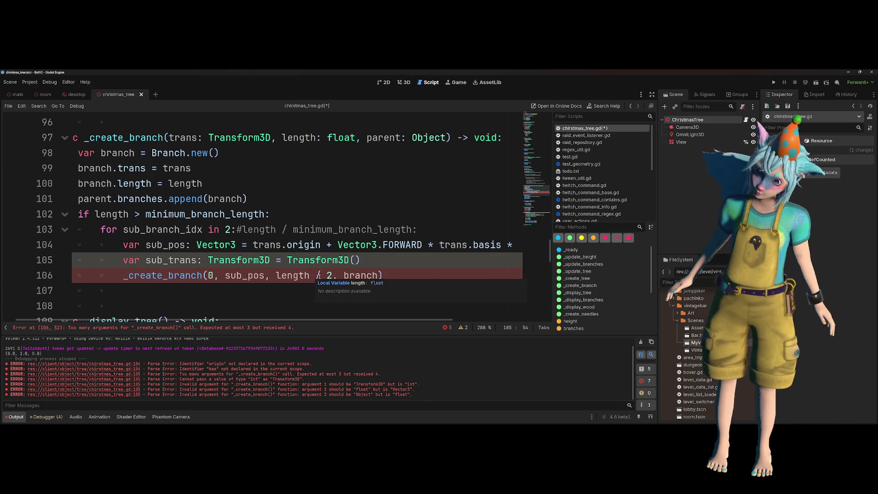
{"action": "key", "text": "ctrl+space"}
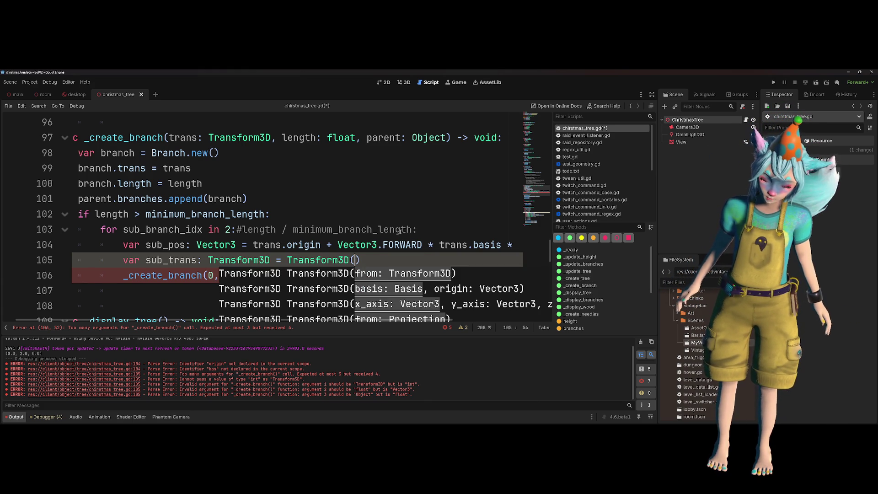
{"action": "scroll", "coordinate": [384, 244], "scroll_direction": "down", "scroll_amount": 2}
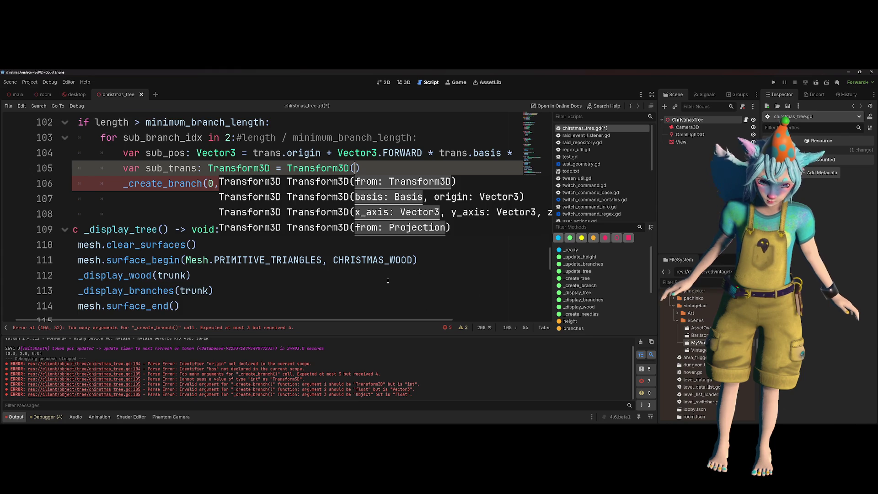
{"action": "scroll", "coordinate": [387, 280], "scroll_direction": "up", "scroll_amount": 1}
- Begin the Basis argument, browsing Basis members for a suitable constructor
{"action": "type", "text": "Basis."}
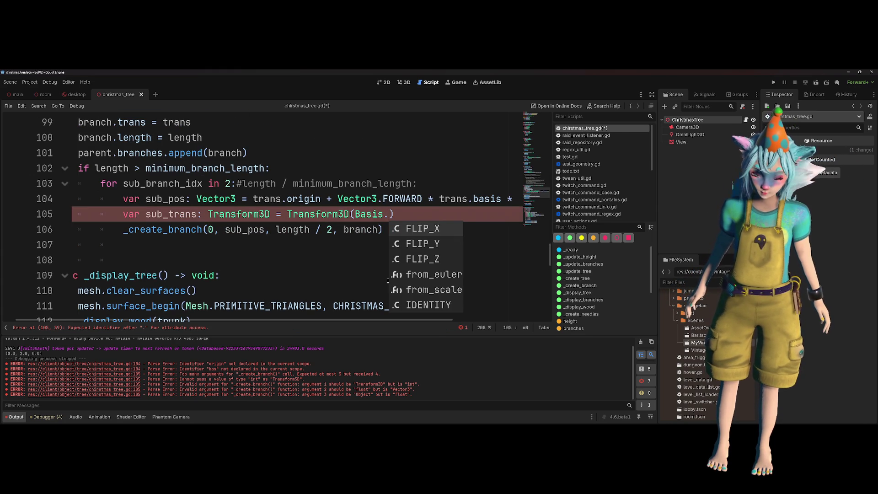
{"action": "key", "text": "Up"}
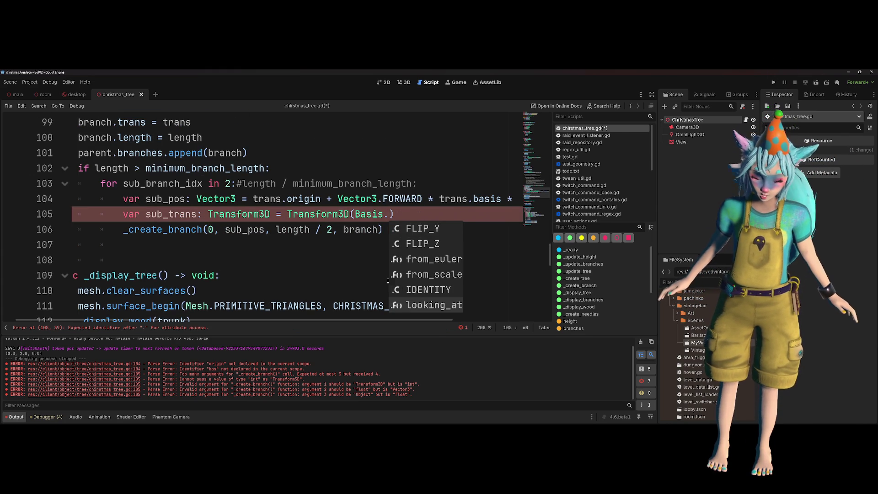
{"action": "key", "text": "Return"}
{"action": "key", "text": "BackSpace"}
{"action": "key", "text": "BackSpace"}
{"action": "key", "text": "BackSpace"}
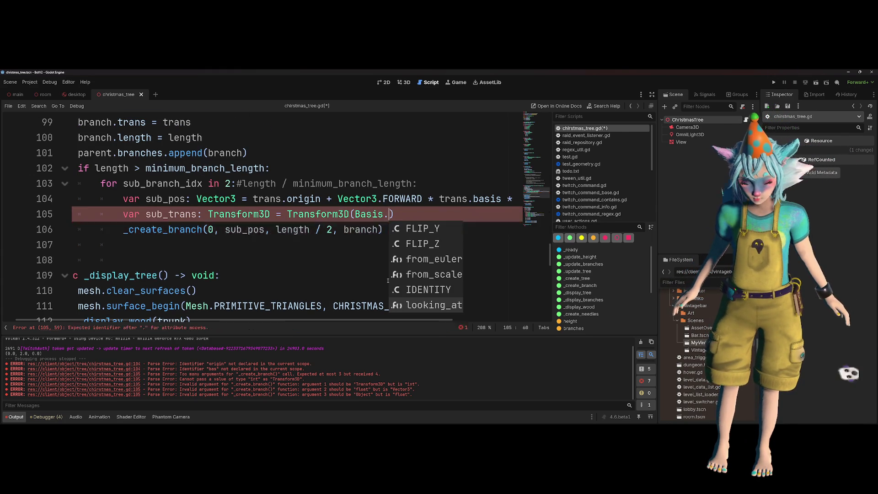
{"action": "key", "text": "Up"}
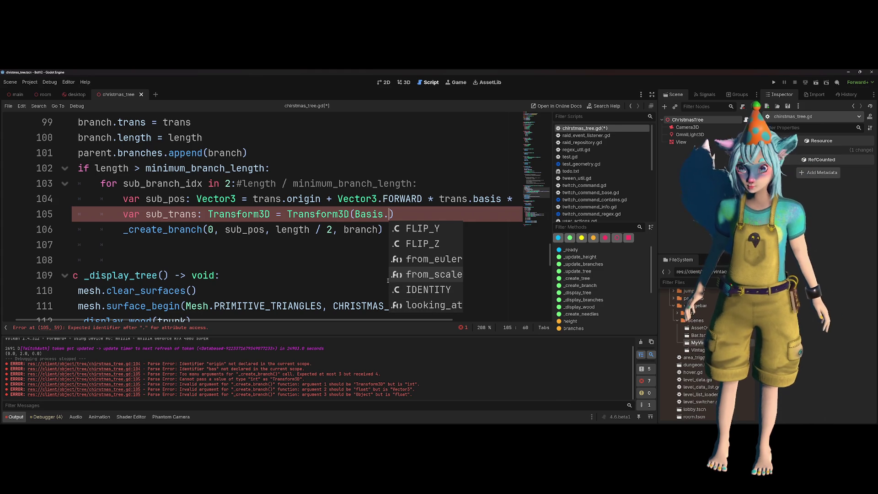
{"action": "key", "text": "Up"}
{"action": "key", "text": "Up"}
{"action": "key", "text": "Up"}
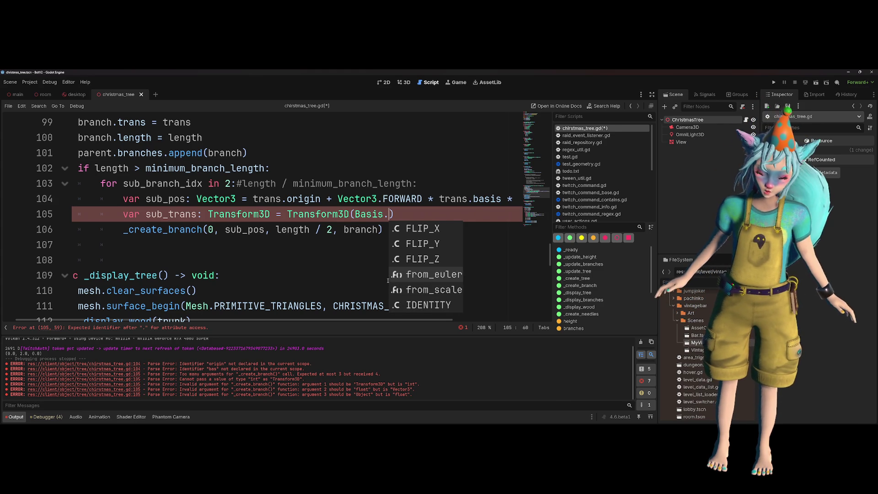
{"action": "key", "text": "BackSpace"}
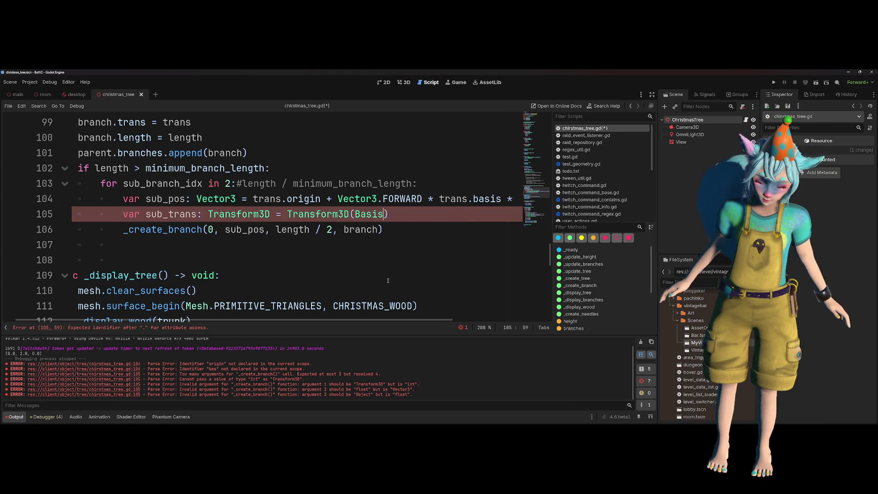
- Write Basis(Vector3.UP, randf() * TAU) as a random rotation, then select and cut it out
{"action": "type", "text": "("}
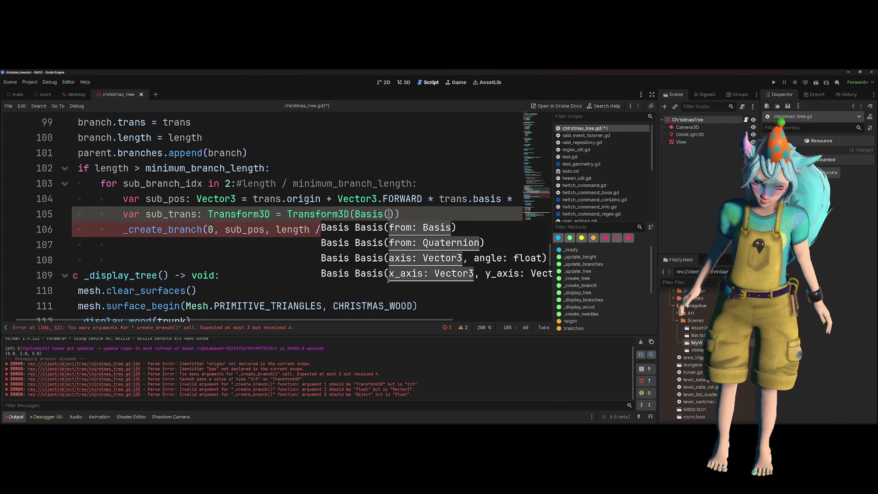
{"action": "type", "text": "Vector3."}
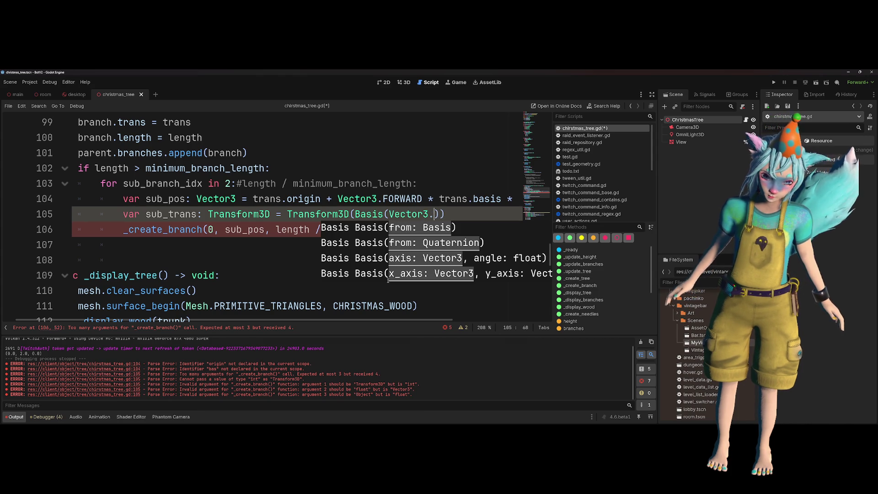
{"action": "type", "text": "UP,m"}
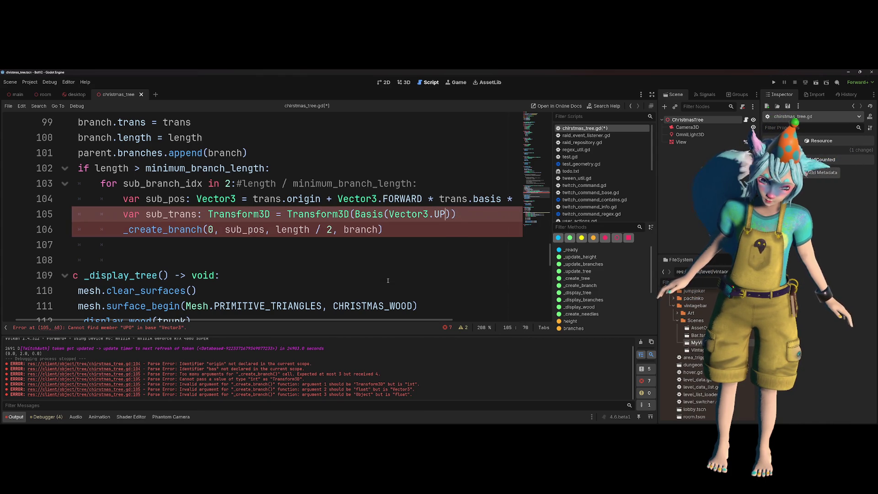
{"action": "key", "text": "BackSpace"}
{"action": "key", "text": "BackSpace"}
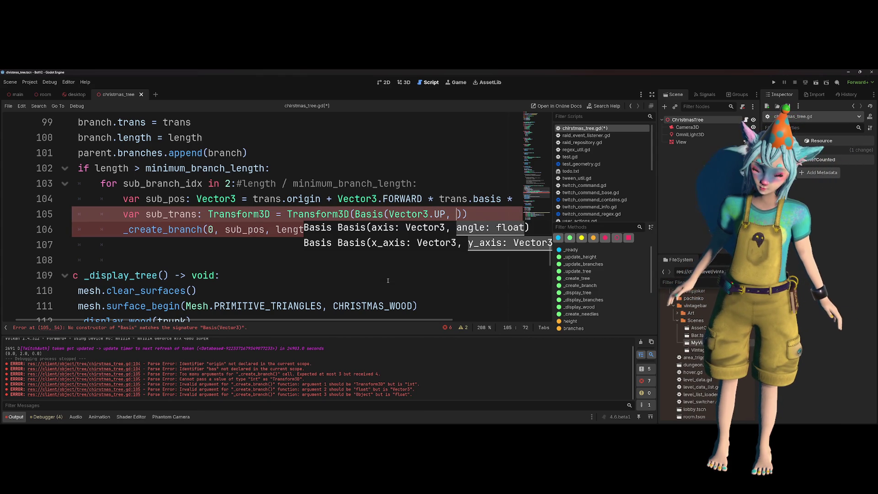
{"action": "type", "text": "randf"}
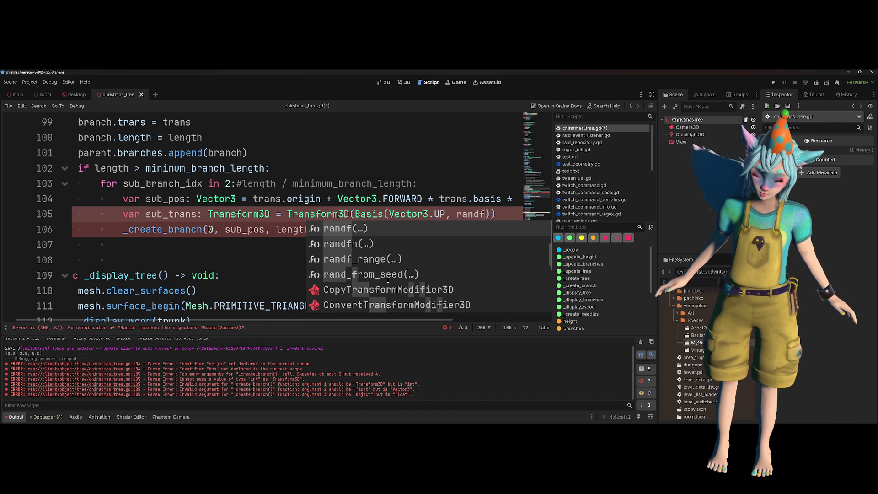
{"action": "key", "text": "Return"}
{"action": "type", "text": "* TAU"}
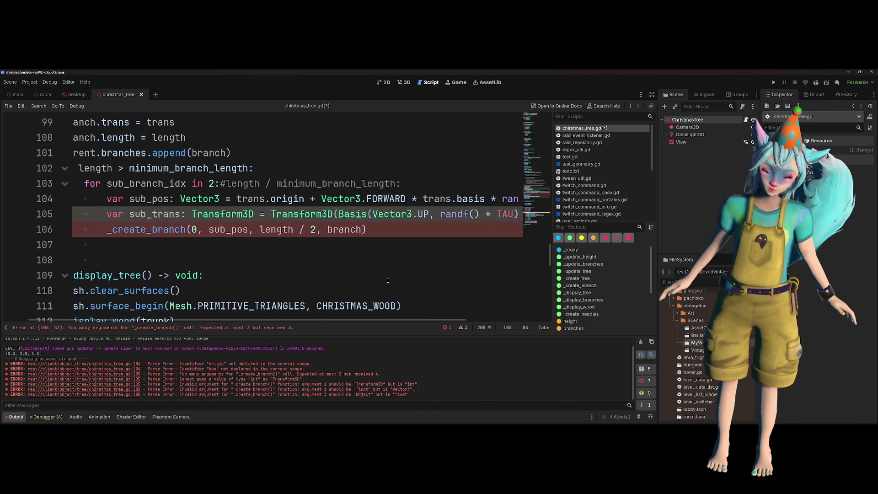
{"action": "left_click_drag", "start_coordinate": [338, 214], "coordinate": [515, 214]}
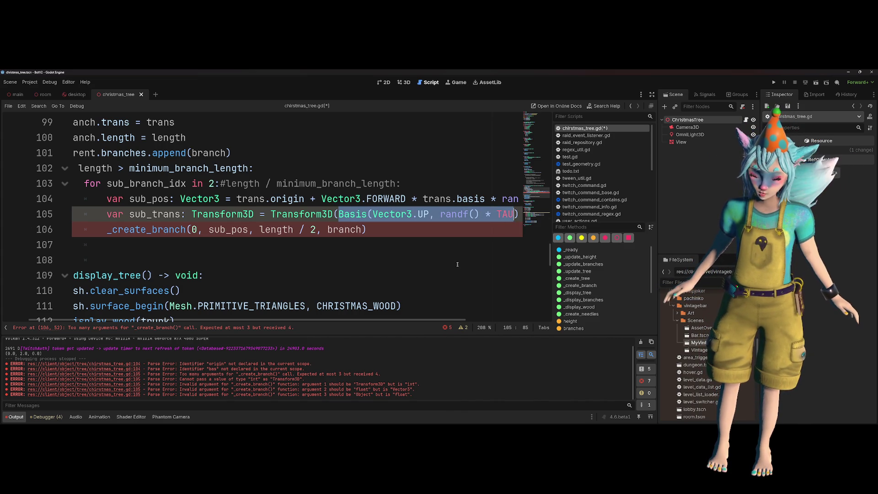
{"action": "type", "text": ")"}
{"action": "key", "text": "BackSpace"}
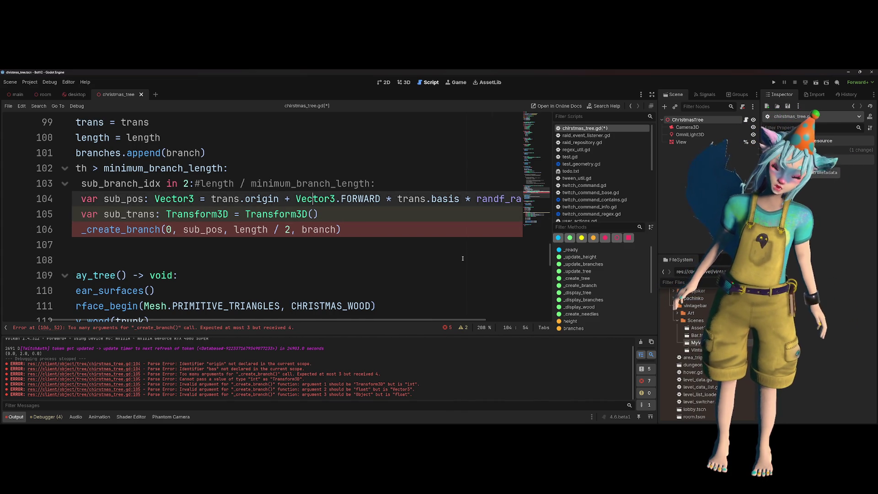
- Add a line above declaring var sub_bas: Basis = Basis(Vector3.UP, randf() * TAU)
{"action": "key", "text": "ctrl+shift+Return"}
{"action": "type", "text": "var "}
{"action": "type", "text": "v"}
{"action": "type", "text": " ba"}
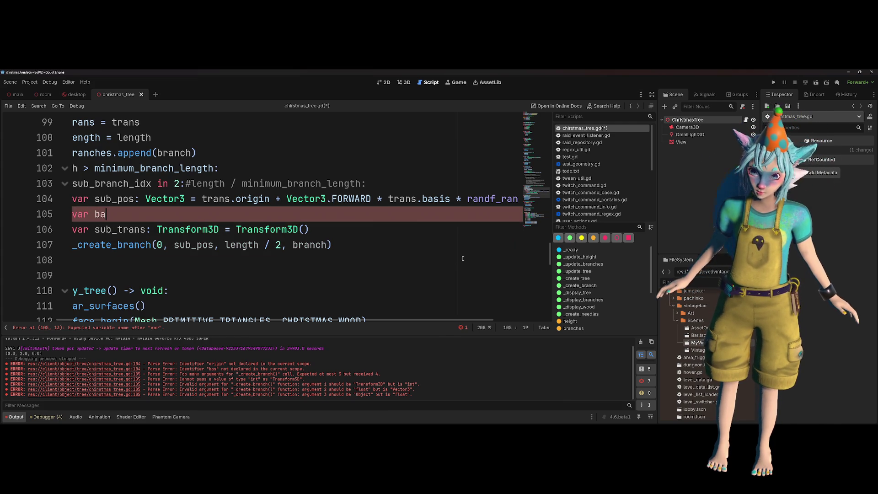
{"action": "key", "text": "BackSpace"}
{"action": "type", "text": "a"}
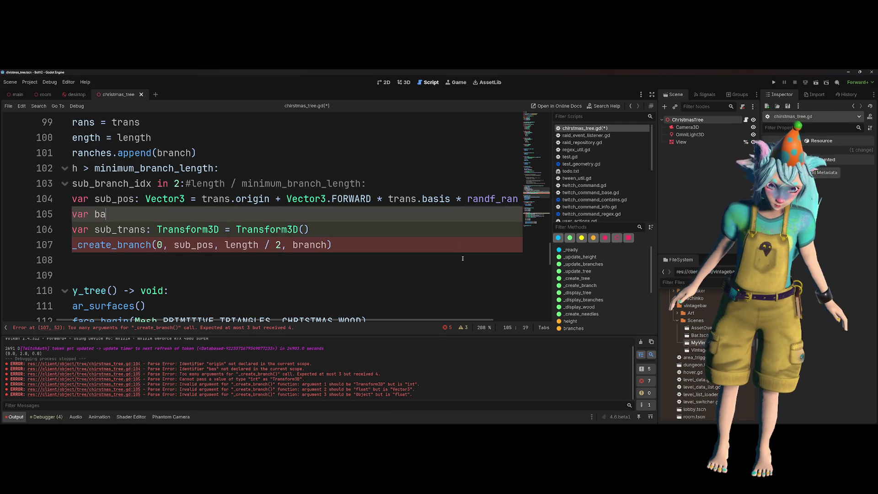
{"action": "key", "text": "BackSpace"}
{"action": "key", "text": "BackSpace"}
{"action": "type", "text": "sub_s"}
{"action": "key", "text": "BackSpace"}
{"action": "type", "text": "bas"}
{"action": "key", "text": "BackSpace"}
{"action": "key", "text": "BackSpace"}
{"action": "key", "text": "BackSpace"}
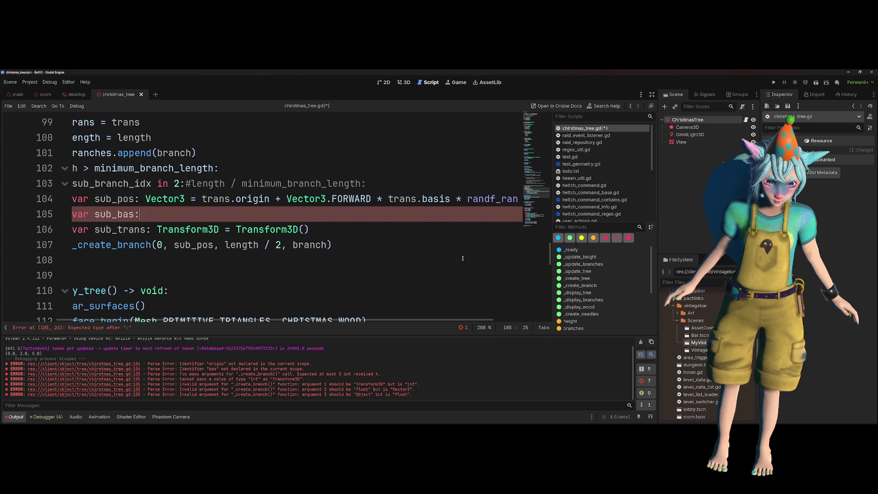
{"action": "type", "text": "sis"}
{"action": "type", "text": ":"}
{"action": "key", "text": "BackSpace"}
{"action": "key", "text": "BackSpace"}
{"action": "key", "text": "BackSpace"}
{"action": "key", "text": "BackSpace"}
{"action": "type", "text": ": V"}
{"action": "key", "text": "BackSpace"}
{"action": "type", "text": "Basis = "}
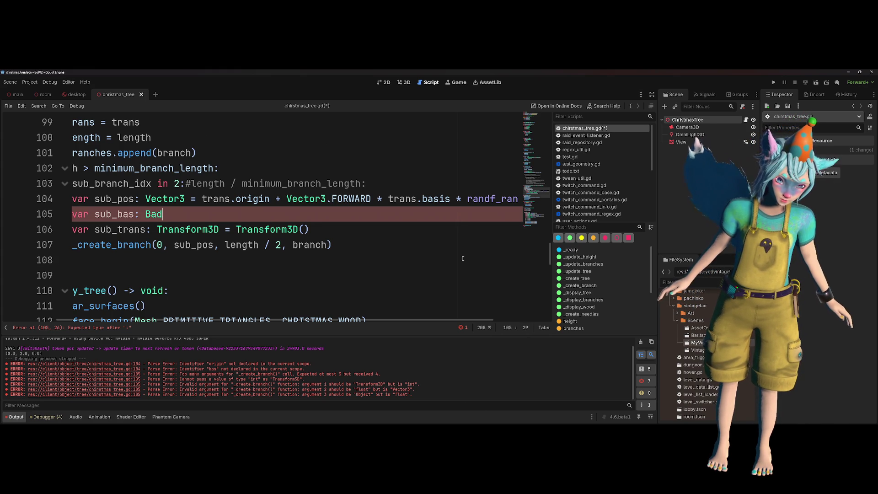
{"action": "type", "text": "Basis(Vector3.UP, randf() * TAU)"}
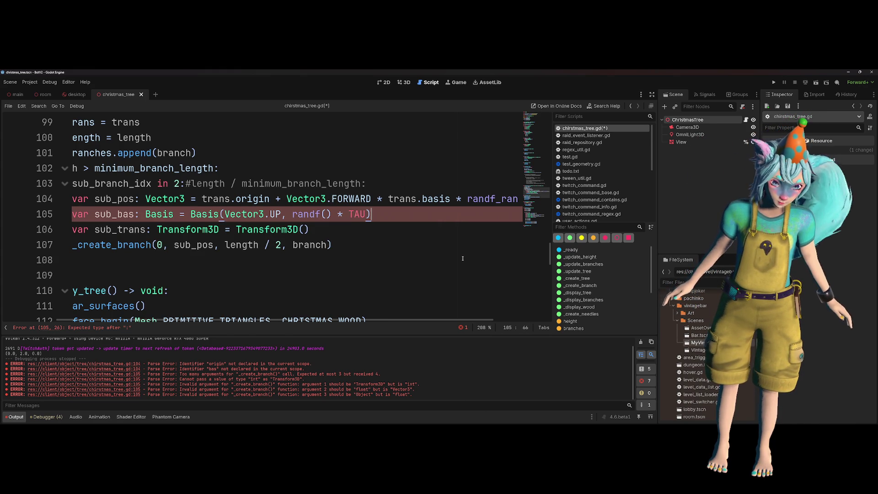
- Build Transform3D(sub_bas, sub_pos) and pass sub_trans instead of 0, sub_pos to _create_branch
{"action": "double_click", "coordinate": [118, 214]}
{"action": "key", "text": "ctrl+c"}
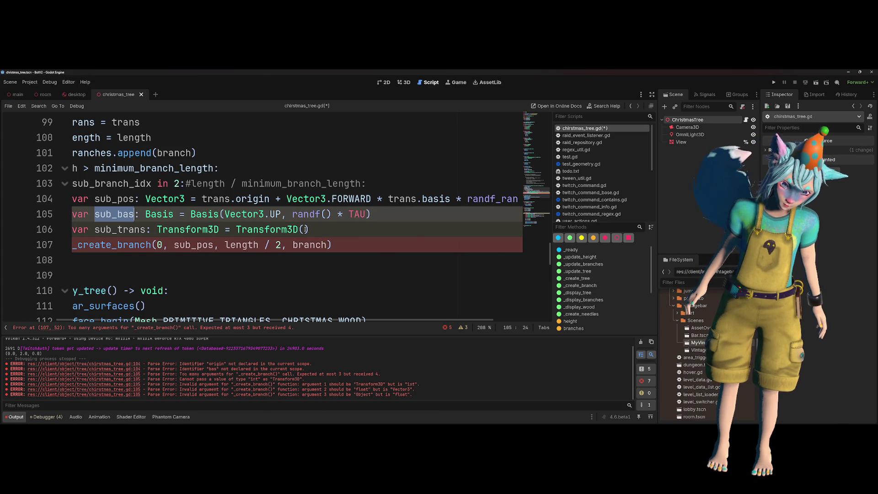
{"action": "left_click", "coordinate": [303, 229]}
{"action": "key", "text": "ctrl+v"}
{"action": "type", "text": ", "}
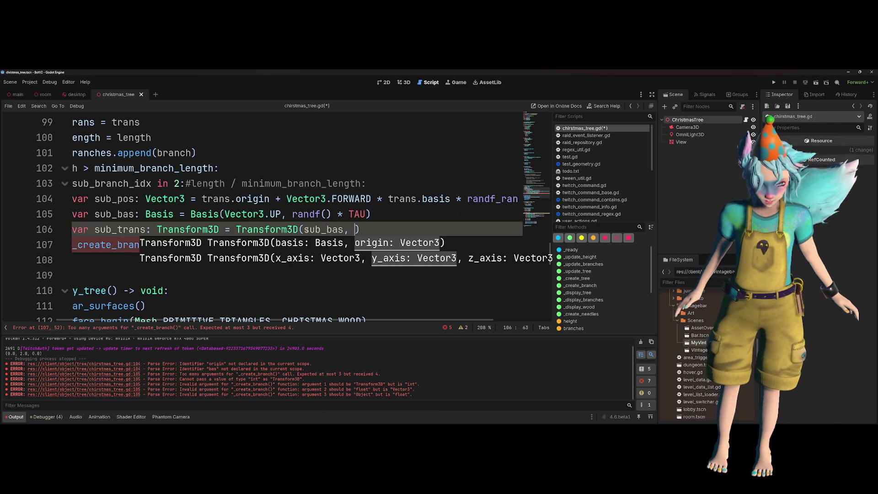
{"action": "type", "text": "su"}
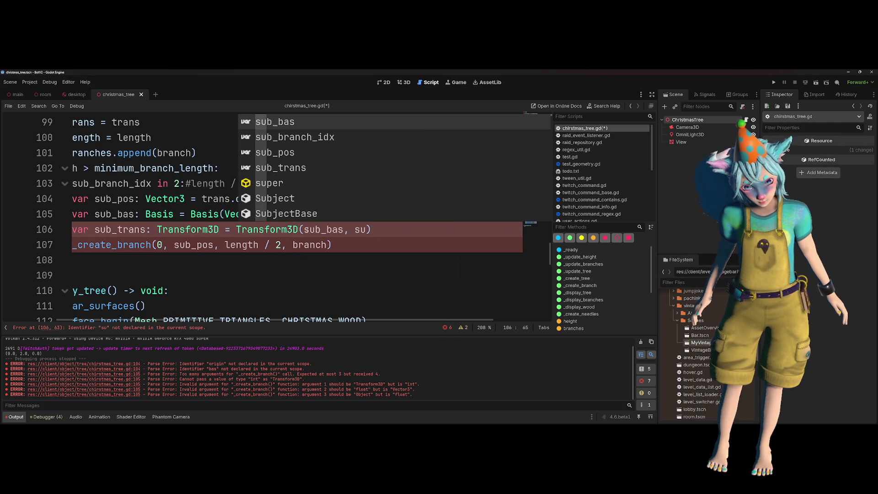
{"action": "type", "text": "b_pos"}
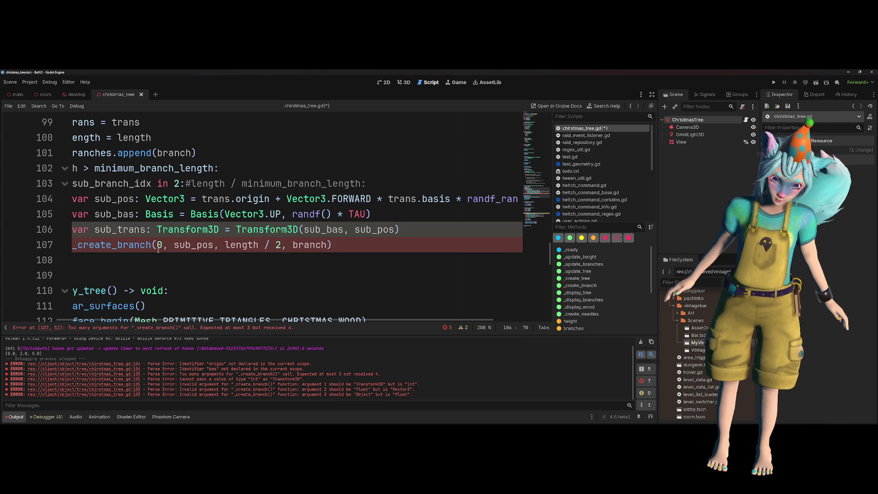
{"action": "double_click", "coordinate": [160, 247]}
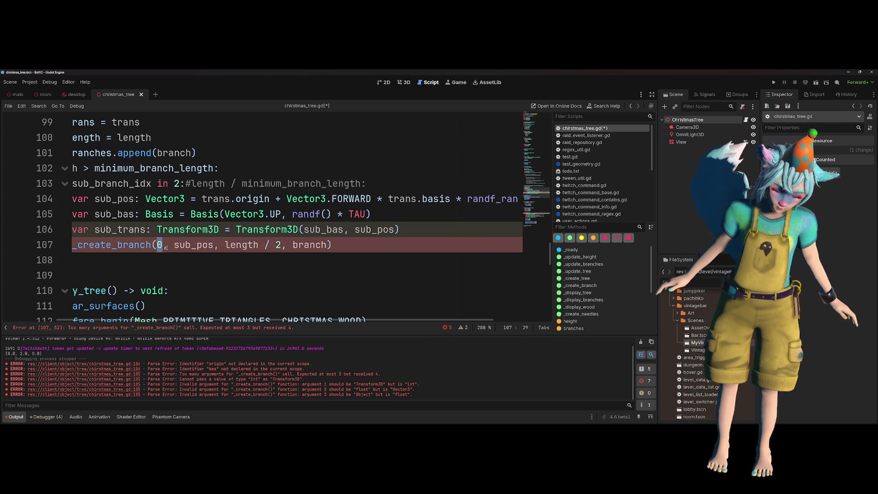
{"action": "left_click", "coordinate": [214, 245], "text": "shift"}
{"action": "type", "text": "sub_trans"}
- Save the script and run the Christmas tree scene to test it
{"action": "left_click", "coordinate": [350, 183]}
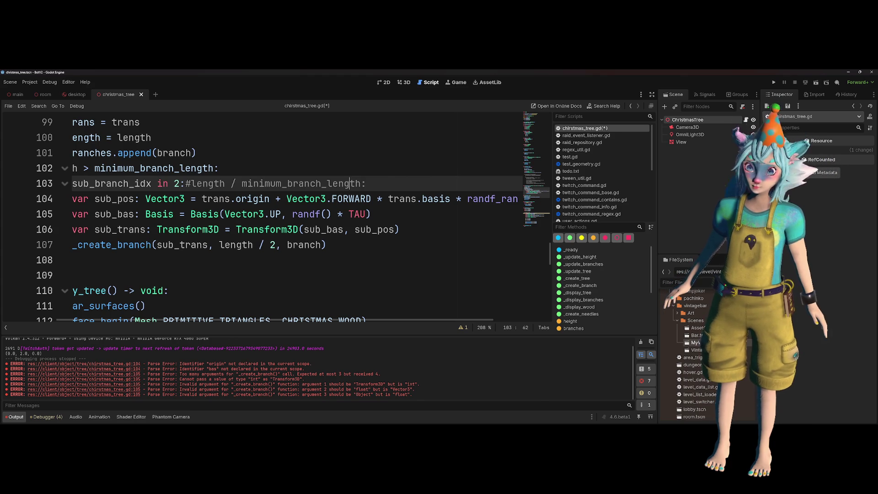
{"action": "left_click", "coordinate": [424, 214]}
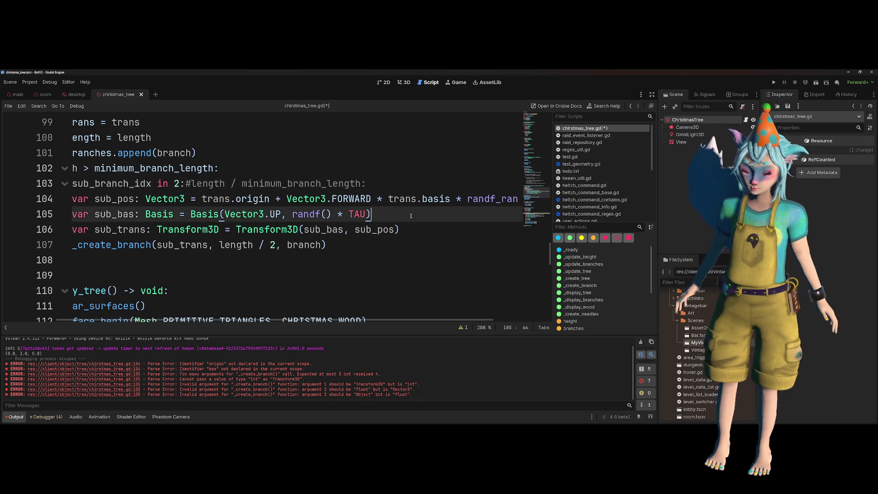
{"action": "key", "text": "ctrl+s"}
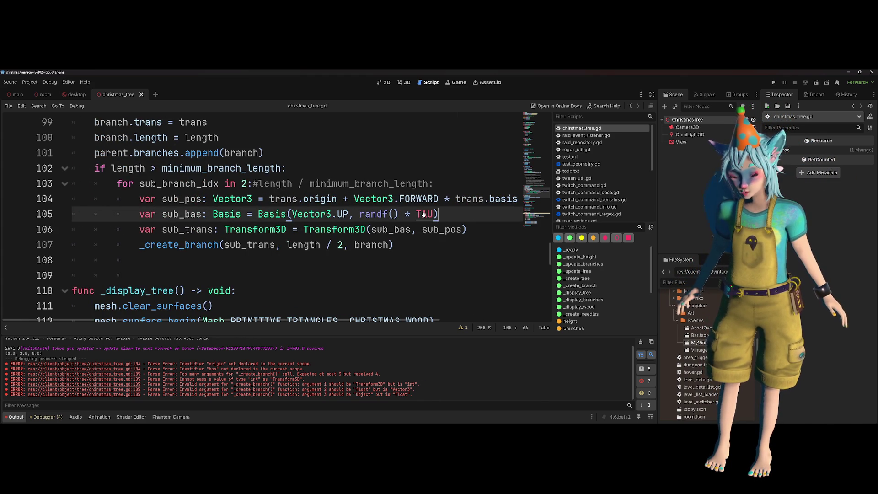
{"action": "left_click", "coordinate": [424, 183]}
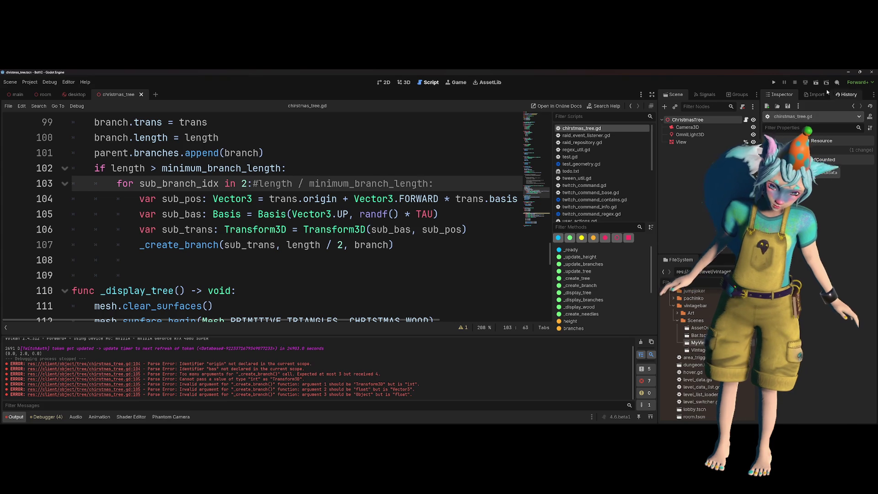
{"action": "left_click", "coordinate": [816, 82]}
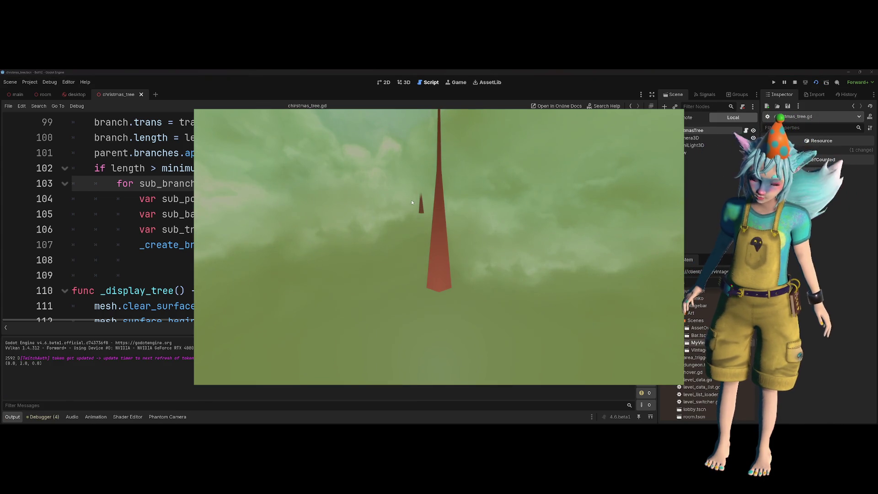
- View the running tree full screen, then relaunch the game to generate a fresh tree
{"action": "key", "text": "F11"}
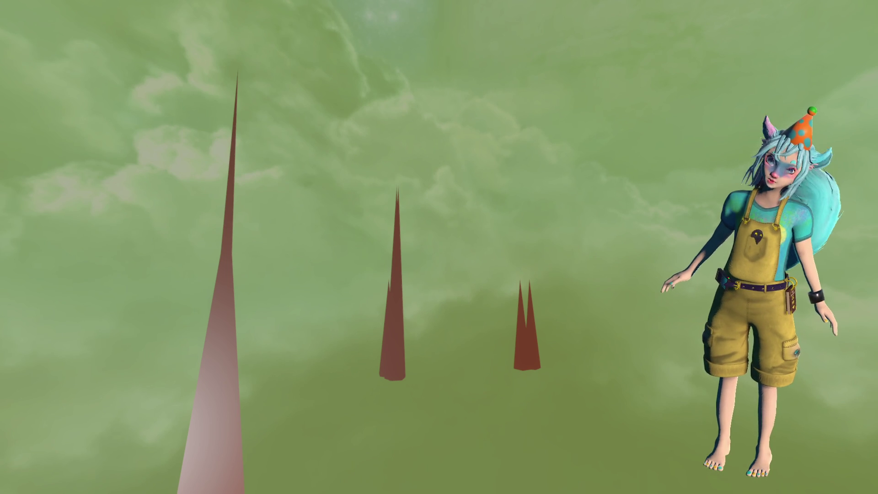
{"action": "key", "text": "F5"}
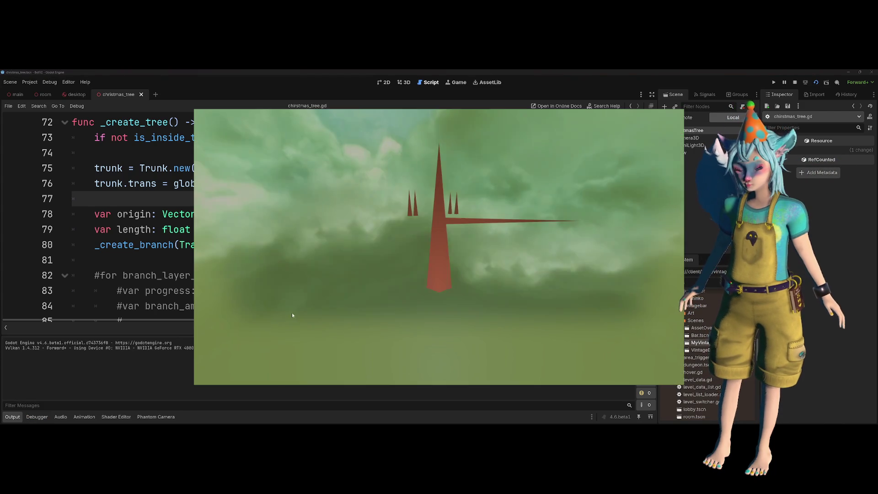
- Show the running game full screen to inspect the trunk, sideways branch and spikes
{"action": "key", "text": "F11"}
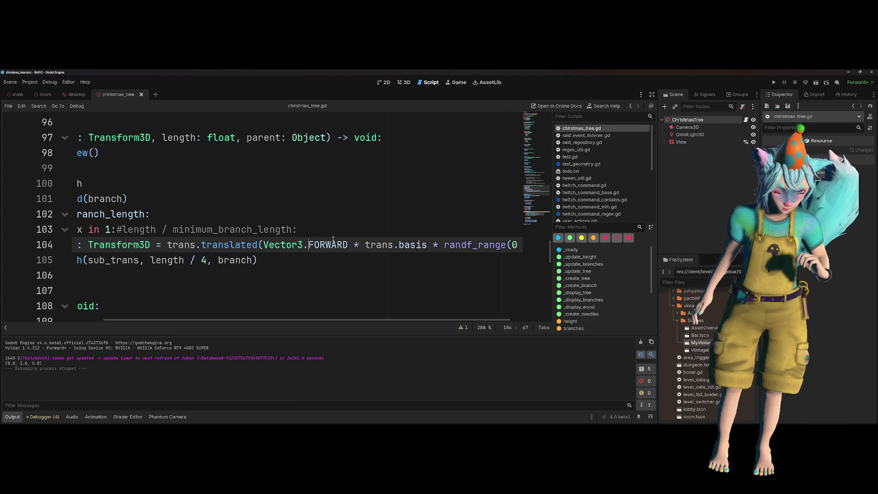
- Offset sub-branches along Vector3.RIGHT instead of FORWARD on line 104 and run the scene
{"action": "key", "text": "ctrl+shift+Right"}
{"action": "type", "text": "RIGHT"}
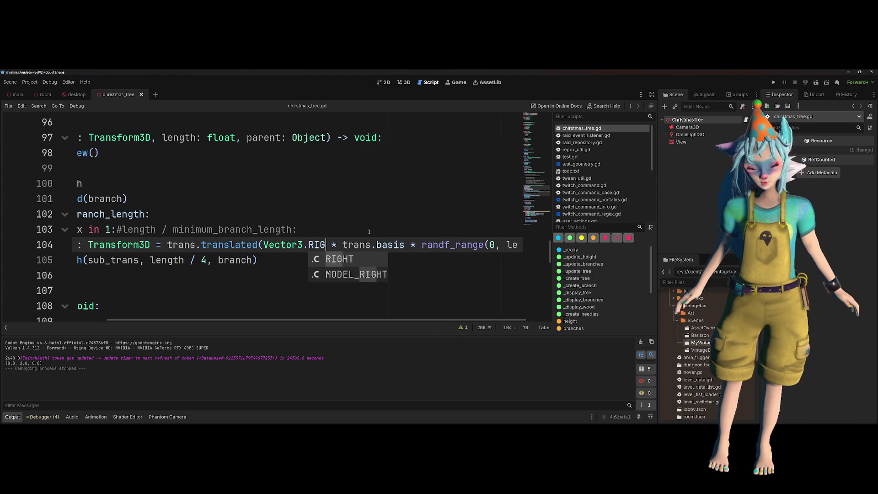
{"action": "key", "text": "Escape"}
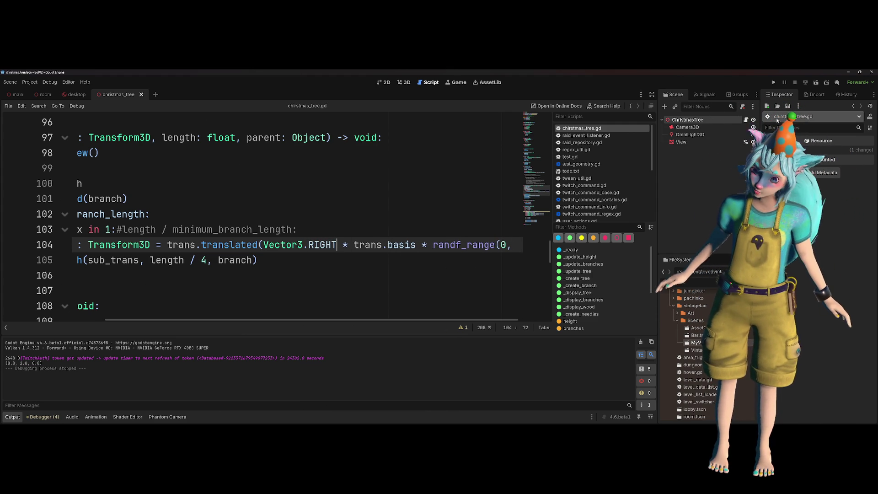
{"action": "left_click", "coordinate": [815, 83]}
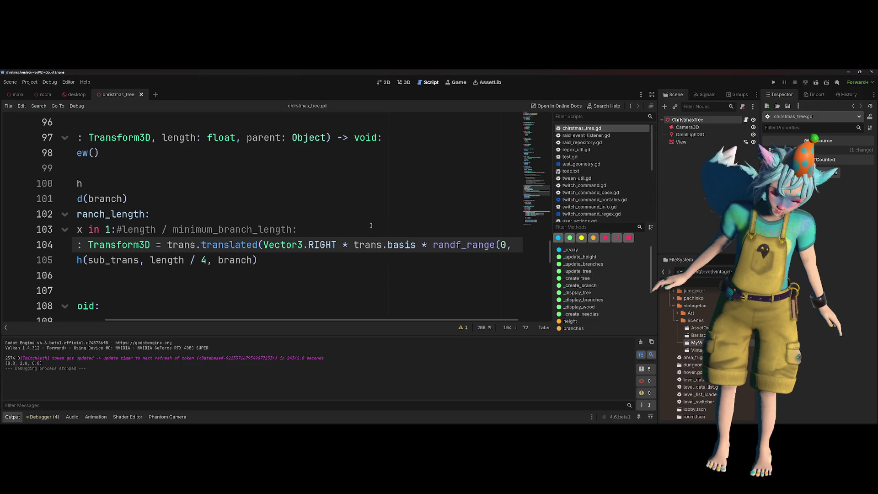
- Check the documentation for the translated method, then return to christmas_tree.gd
{"action": "scroll", "coordinate": [371, 225], "scroll_direction": "left", "scroll_amount": 3}
{"action": "scroll", "coordinate": [371, 217], "scroll_direction": "right", "scroll_amount": 3}
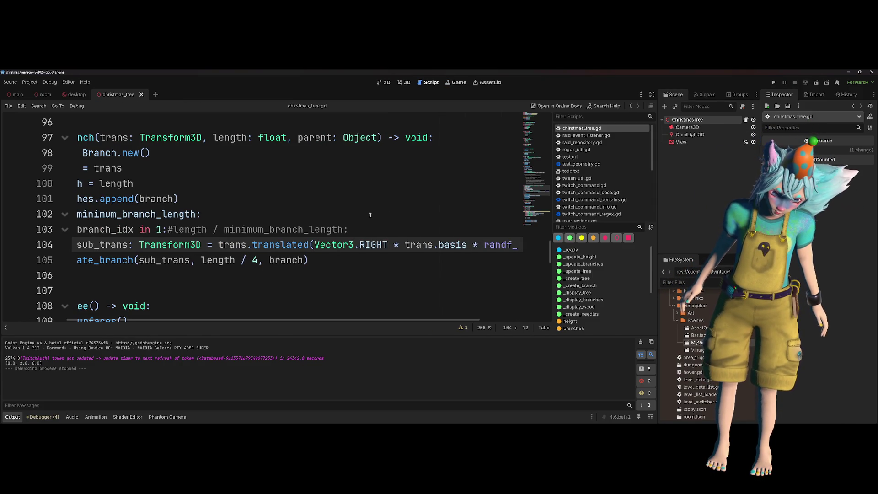
{"action": "scroll", "coordinate": [372, 214], "scroll_direction": "right", "scroll_amount": 2}
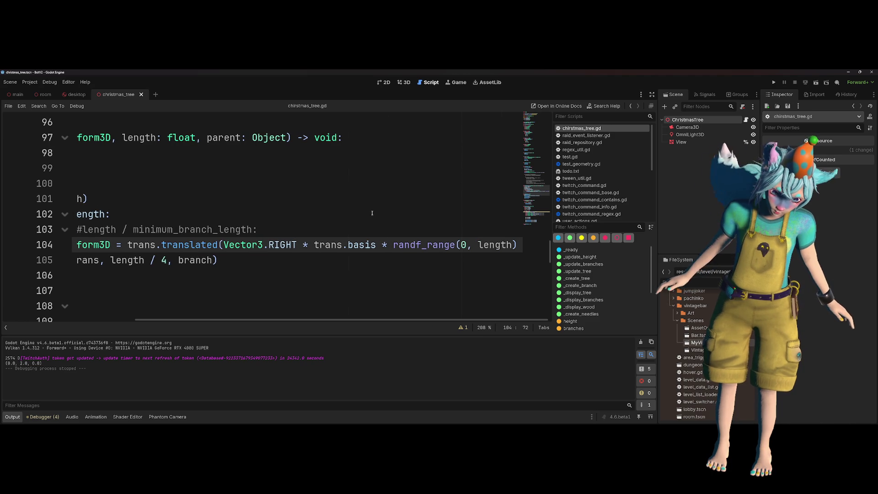
{"action": "left_click", "coordinate": [210, 244], "text": "ctrl"}
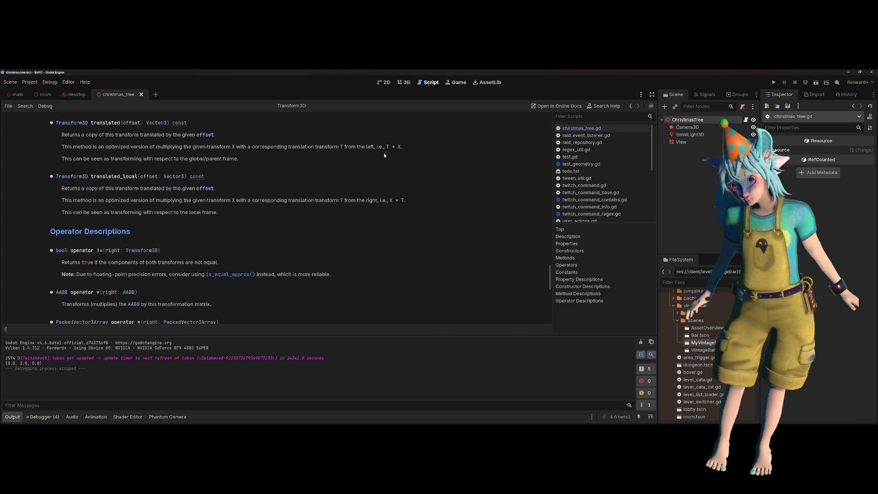
{"action": "key", "text": "alt+Left"}
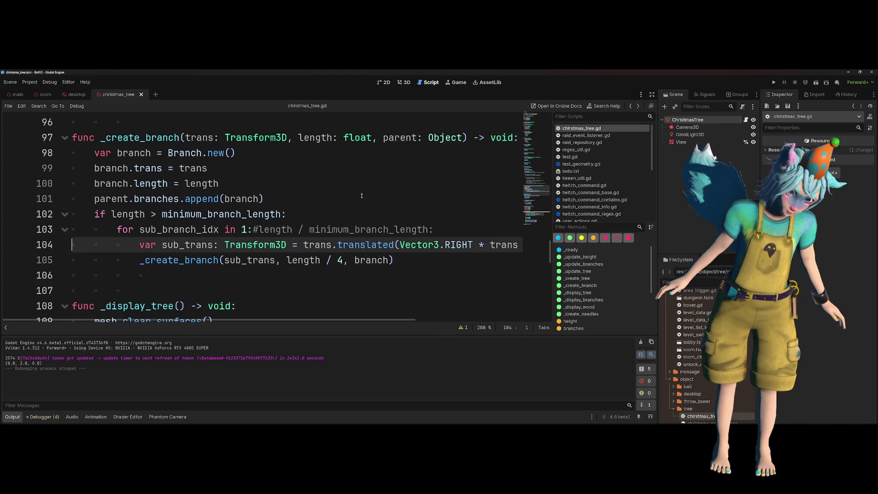
- Change the offset direction on line 104 from RIGHT to UP and launch the game
{"action": "scroll", "coordinate": [372, 200], "scroll_direction": "right", "scroll_amount": 4}
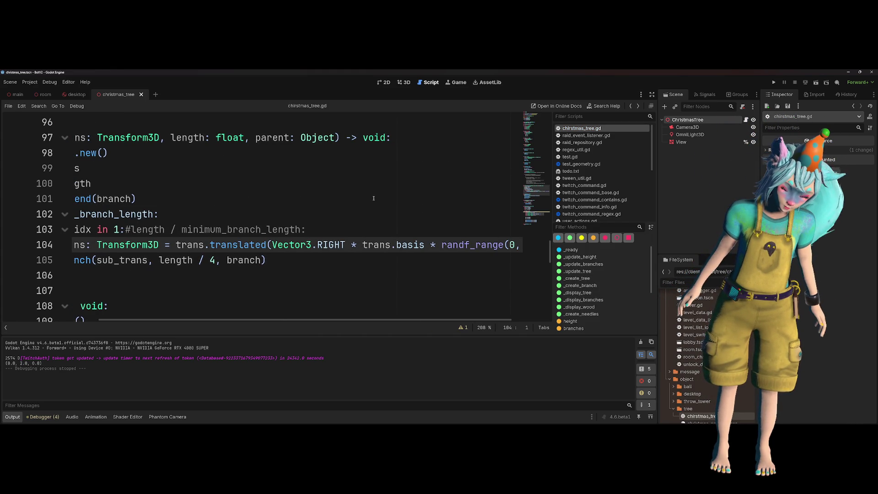
{"action": "mouse_move", "coordinate": [250, 245]}
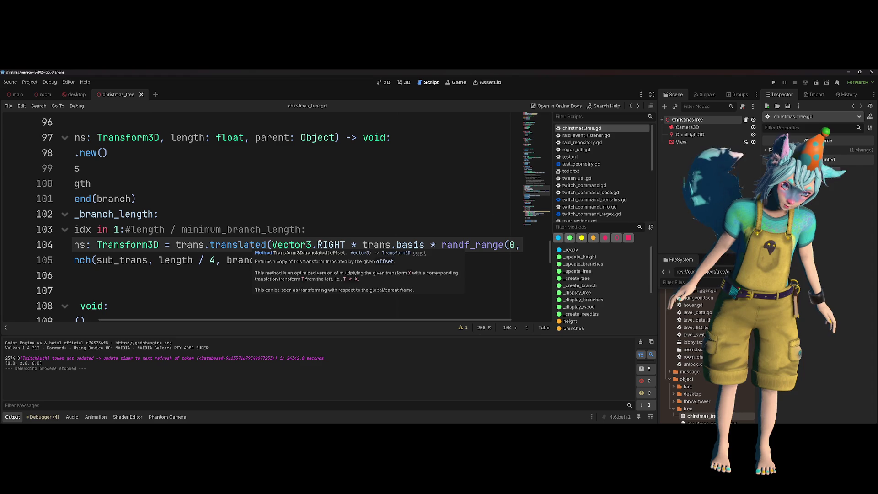
{"action": "double_click", "coordinate": [337, 243]}
{"action": "type", "text": "UP"}
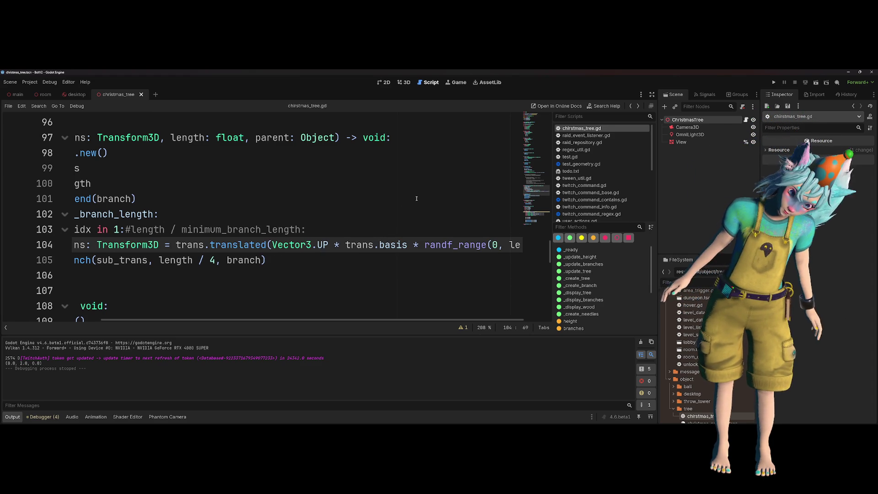
{"action": "scroll", "coordinate": [411, 192], "scroll_direction": "right", "scroll_amount": 2}
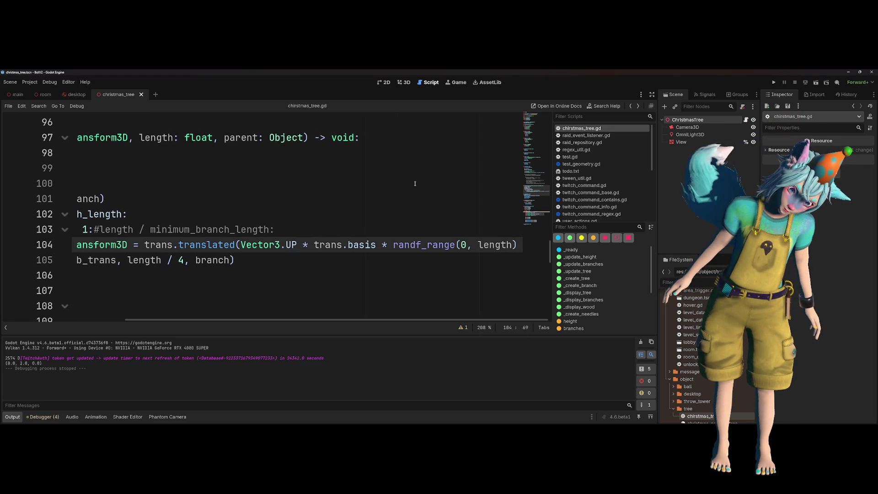
{"action": "left_click", "coordinate": [813, 83]}
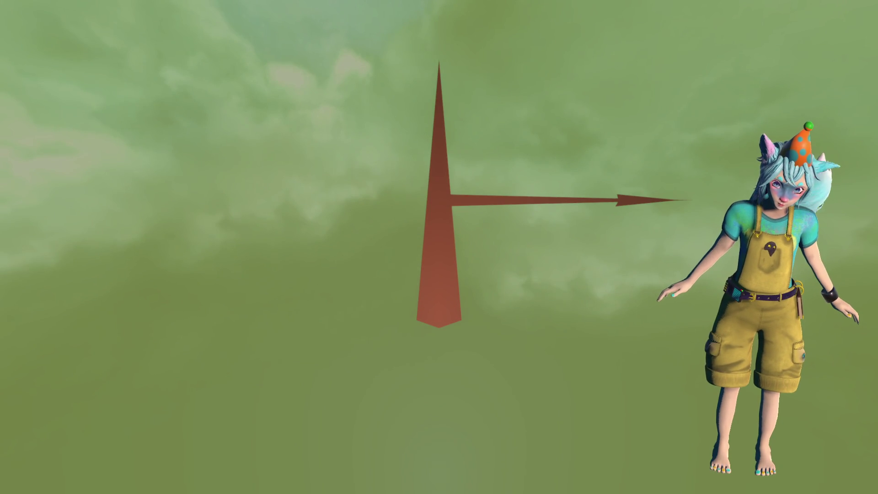
- Close the test game showing the trunk with one sideways branch
{"action": "key", "text": "alt+F4"}
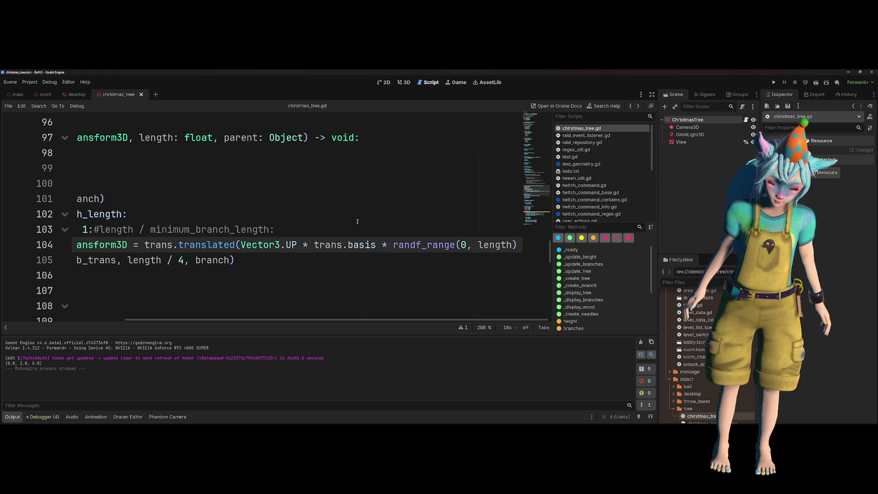
{"action": "left_click_drag", "start_coordinate": [303, 245], "coordinate": [376, 245]}
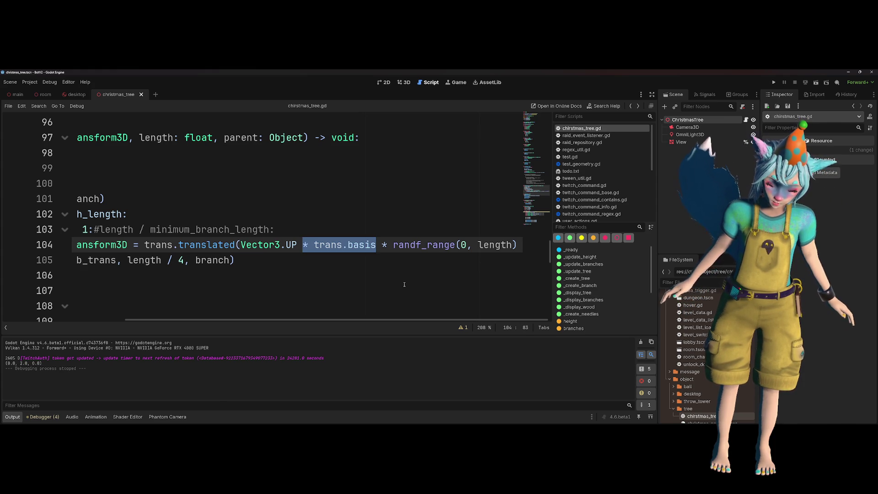
{"action": "key", "text": "BackSpace"}
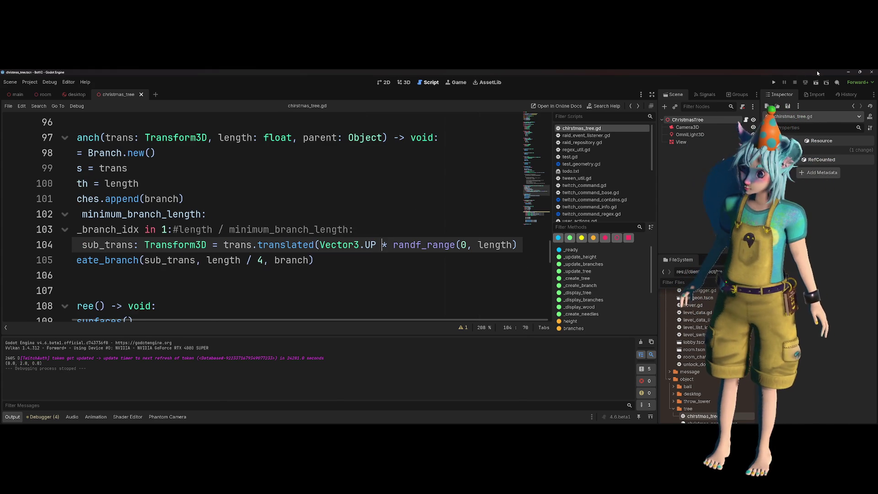
{"action": "key", "text": "F6"}
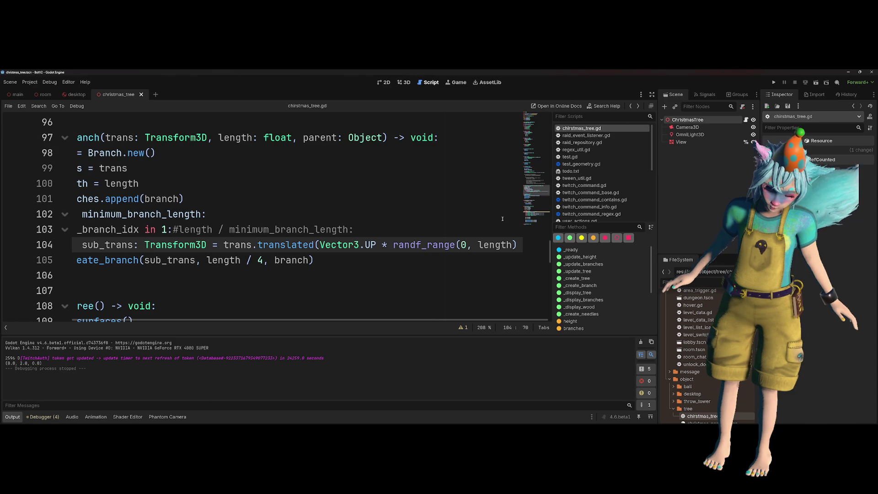
{"action": "key", "text": "ctrl+z"}
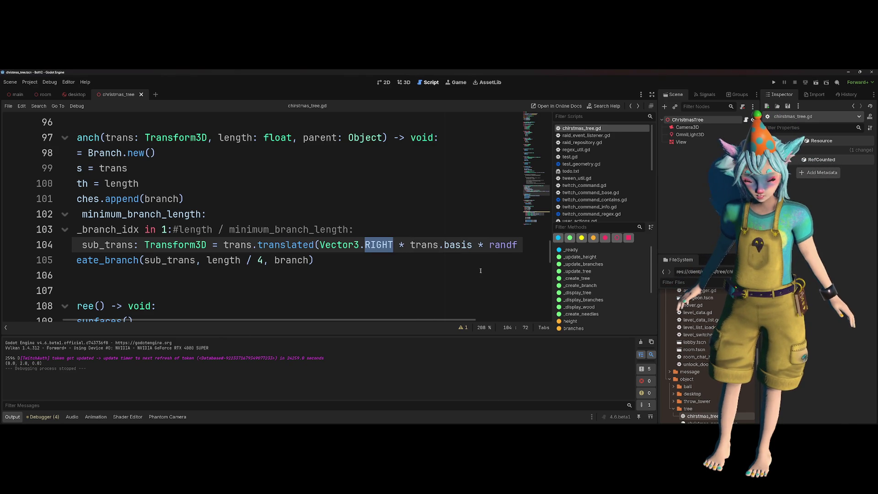
{"action": "type", "text": "UP"}
{"action": "key", "text": "Right"}
{"action": "key", "text": "ctrl+Delete"}
{"action": "key", "text": "ctrl+Delete"}
{"action": "key", "text": "ctrl+Delete"}
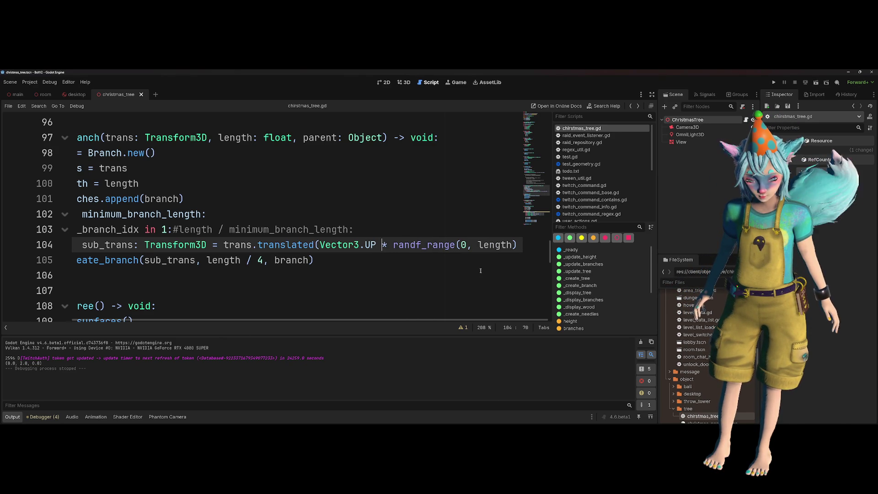
{"action": "key", "text": "ctrl+z"}
{"action": "key", "text": "ctrl+z"}
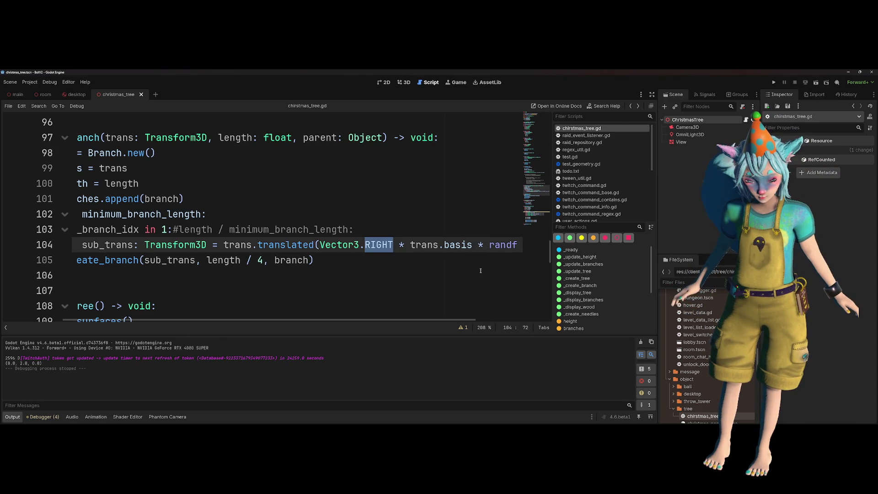
{"action": "key", "text": "ctrl+shift+z"}
{"action": "left_click", "coordinate": [447, 262]}
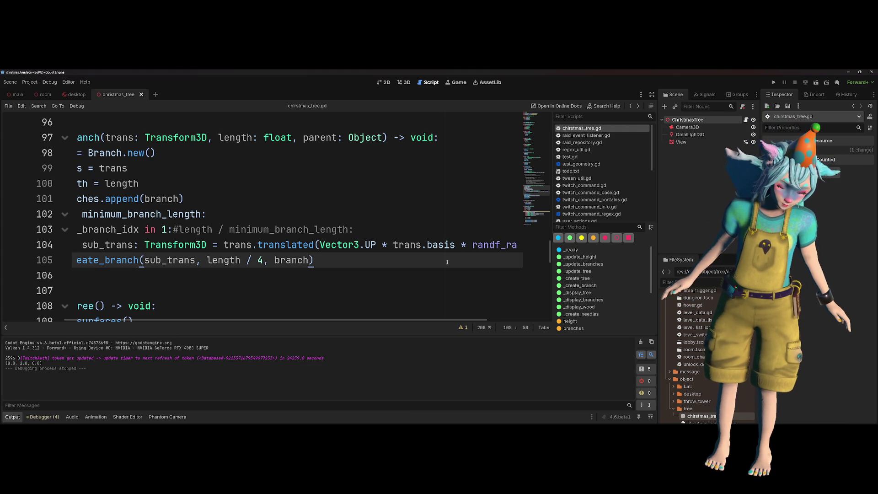
{"action": "scroll", "coordinate": [343, 246], "scroll_direction": "left", "scroll_amount": 3}
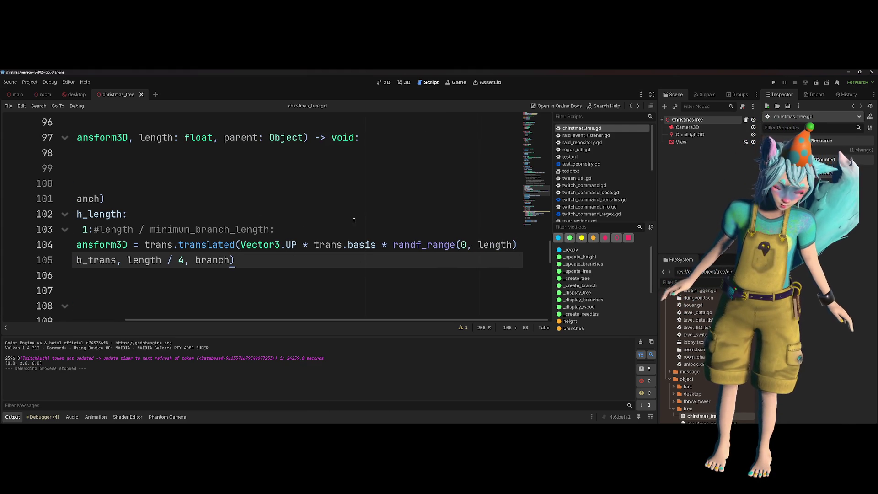
{"action": "left_click", "coordinate": [269, 245]}
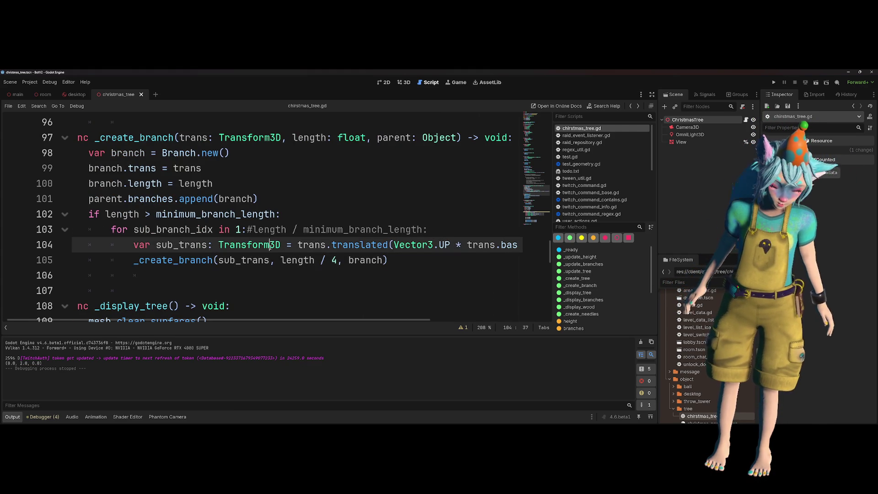
- Start a new line 105 below line 104 with the copied sub_trans name
{"action": "key", "text": "ctrl+Left"}
{"action": "key", "text": "ctrl+Left"}
{"action": "key", "text": "ctrl+Left"}
{"action": "key", "text": "ctrl+Right"}
{"action": "key", "text": "Right"}
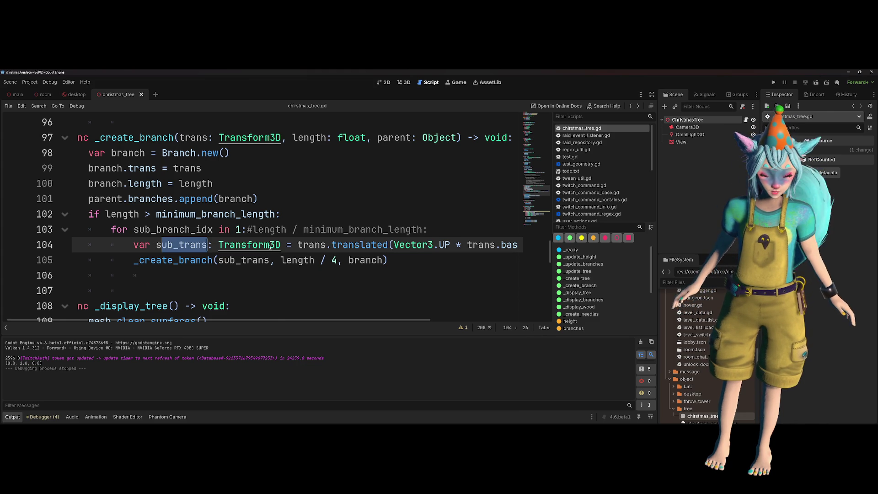
{"action": "key", "text": "ctrl+Left"}
{"action": "key", "text": "ctrl+shift+Right"}
{"action": "key", "text": "ctrl+c"}
{"action": "key", "text": "End"}
{"action": "key", "text": "Return"}
{"action": "key", "text": "ctrl+v"}
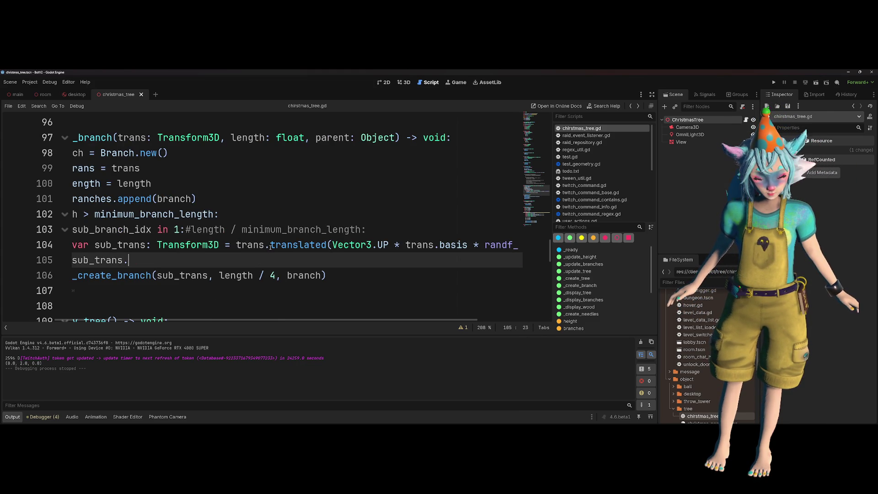
- Complete line 105 as sub_trans.rotated_local(Vector3.UP, TAU * randf()) and run the game
{"action": "type", "text": "."}
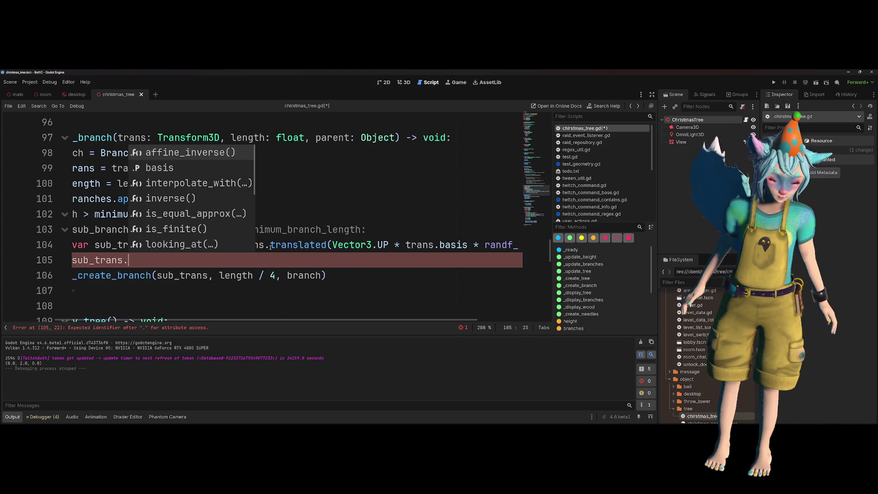
{"action": "type", "text": "rot"}
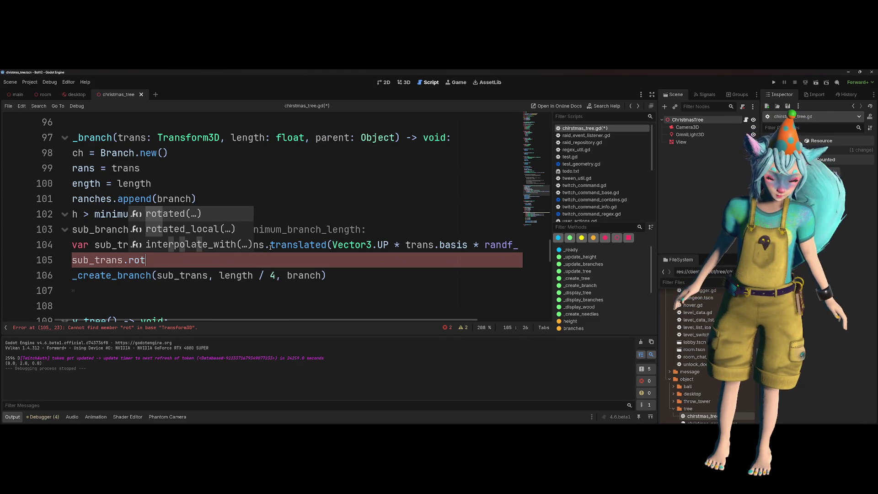
{"action": "key", "text": "Down"}
{"action": "key", "text": "Return"}
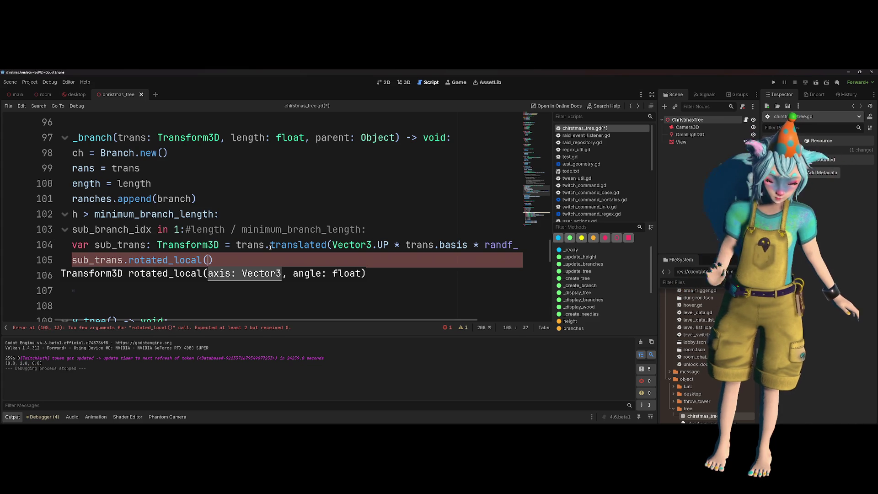
{"action": "type", "text": "Vector3.U"}
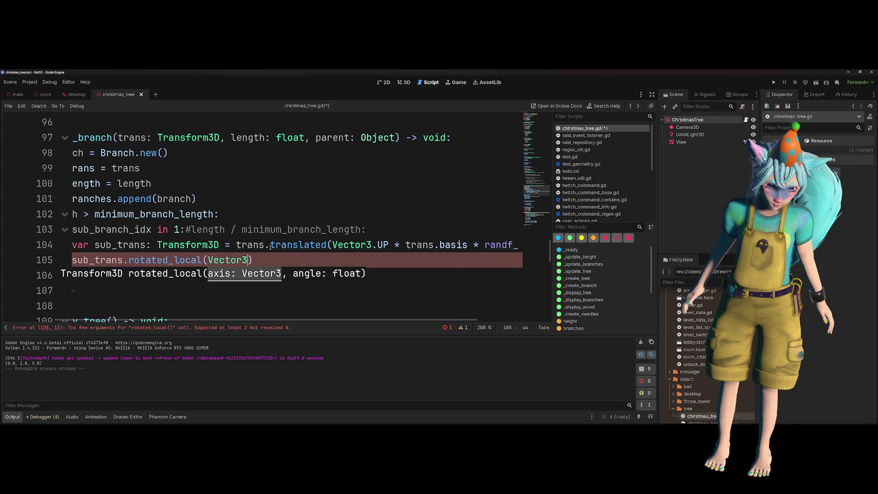
{"action": "type", "text": "P, TA"}
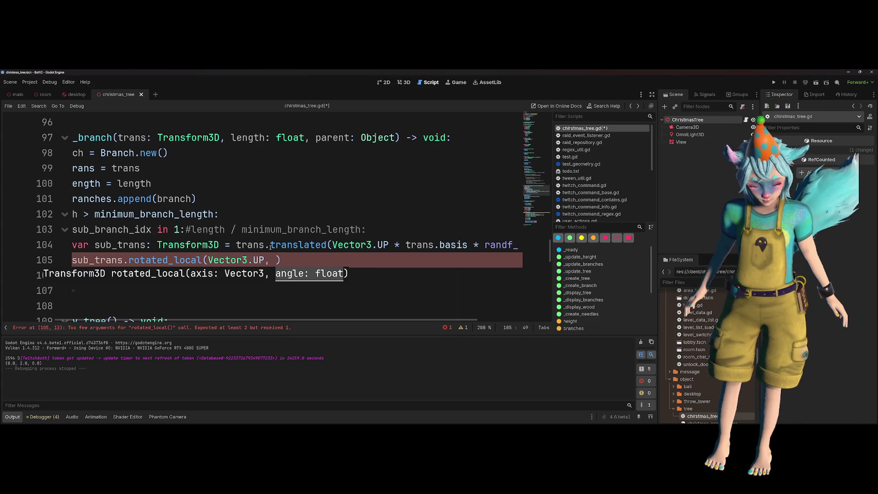
{"action": "type", "text": "U * rand"}
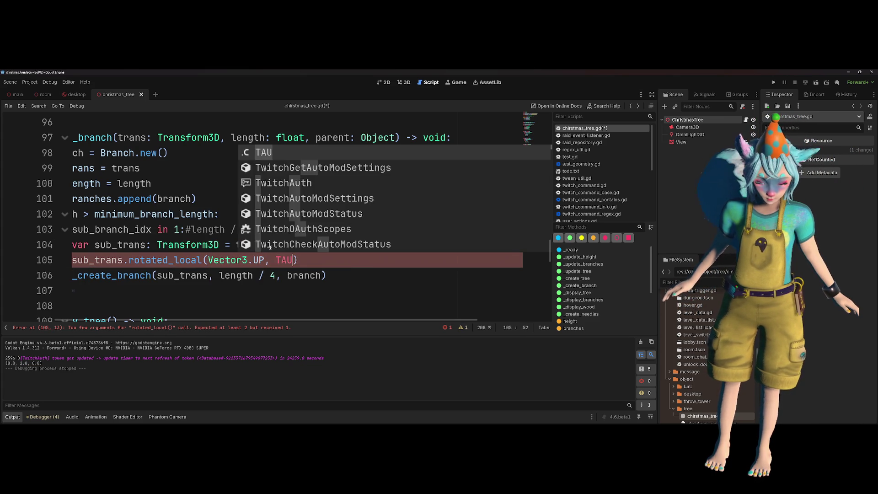
{"action": "key", "text": "Return"}
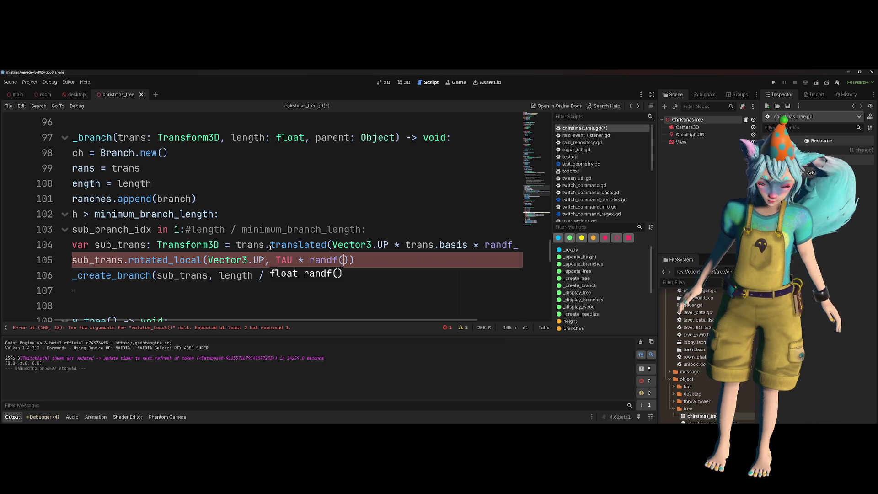
{"action": "key", "text": "F5"}
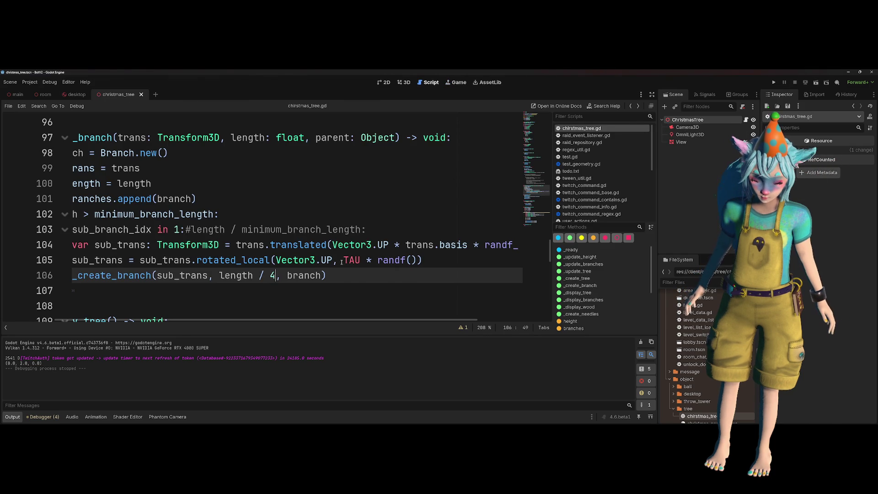
{"action": "left_click", "coordinate": [341, 260]}
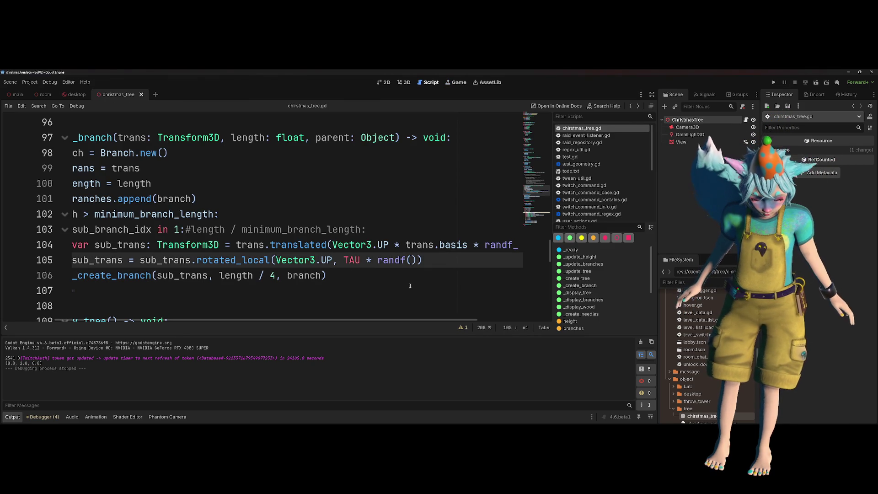
- Replace the rotation angle on line 105 with randf_range(-PI / 2, PI / 2), save and run
{"action": "key", "text": "shift+ctrl+Right"}
{"action": "key", "text": "shift+ctrl+Right"}
{"action": "key", "text": "shift+ctrl+Right"}
{"action": "scroll", "coordinate": [410, 286], "scroll_direction": "left", "scroll_amount": 3}
{"action": "key", "text": "shift+Left"}
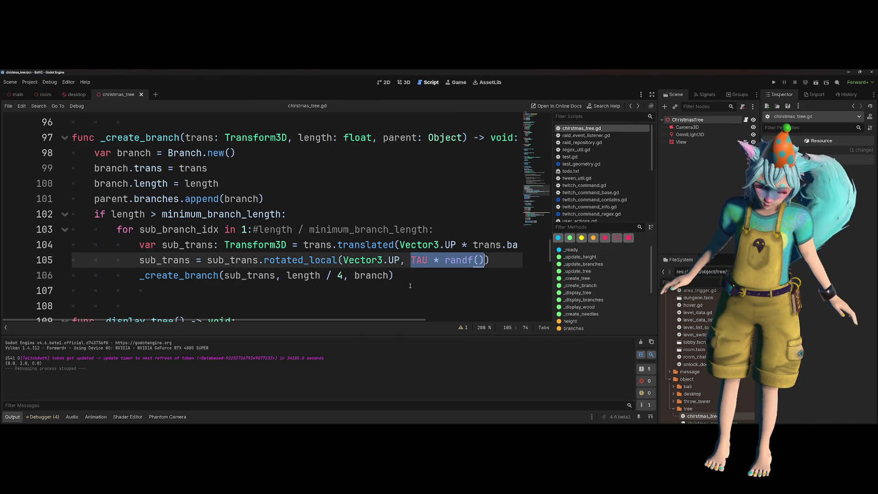
{"action": "type", "text": "randf"}
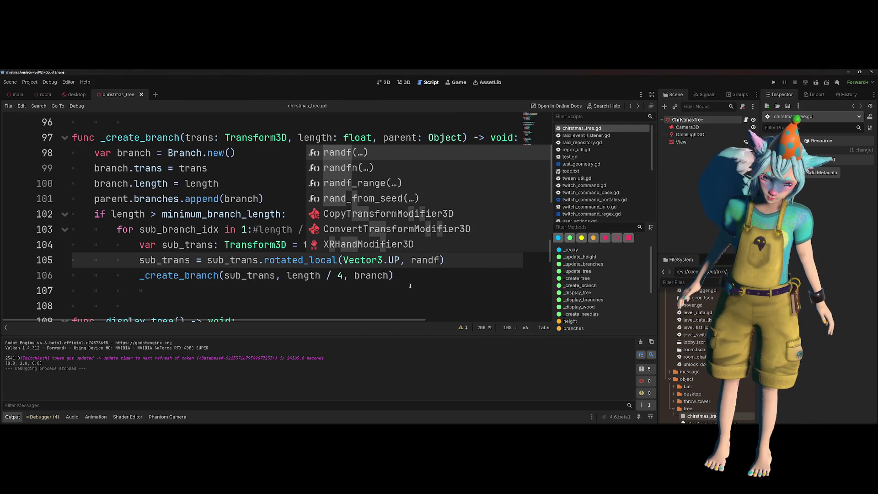
{"action": "key", "text": "Down"}
{"action": "key", "text": "Down"}
{"action": "key", "text": "Return"}
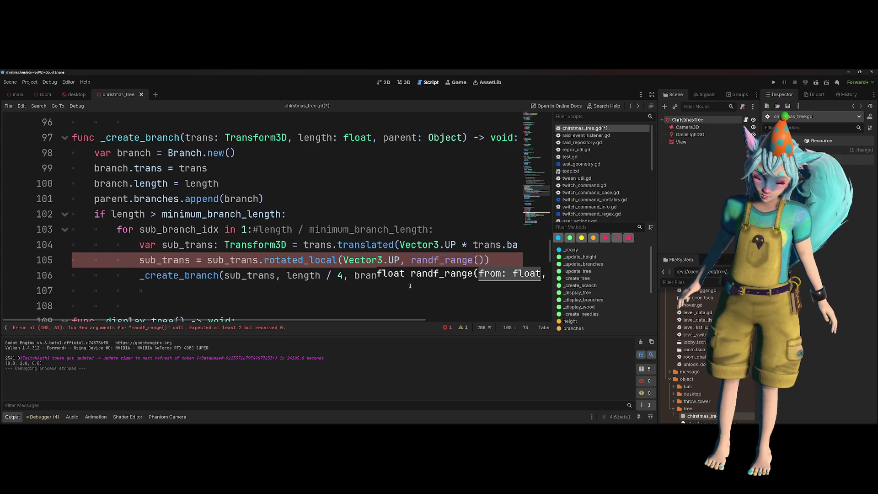
{"action": "type", "text": "PI"}
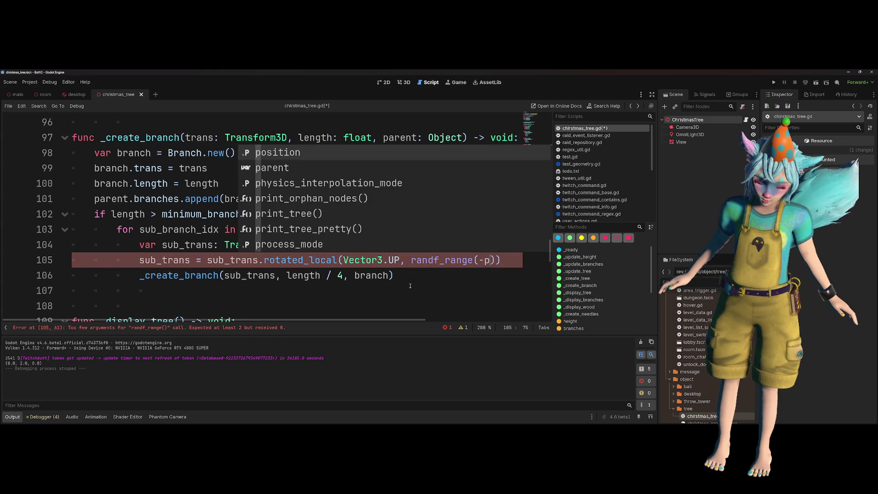
{"action": "type", "text": "I, PI"}
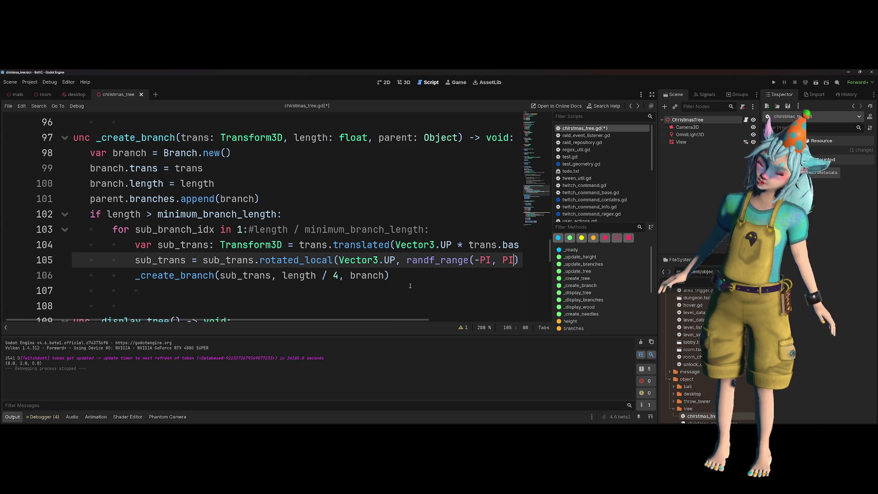
{"action": "key", "text": "Left"}
{"action": "key", "text": "Left"}
{"action": "key", "text": "Left"}
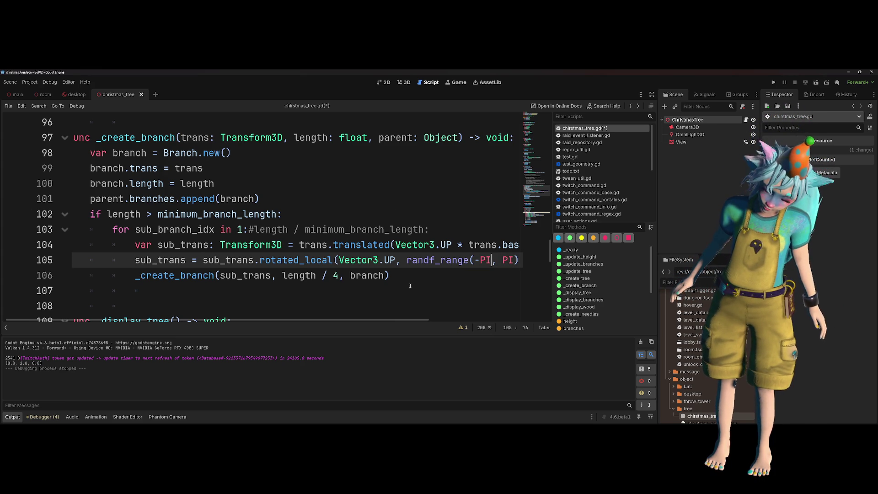
{"action": "type", "text": "/ 2"}
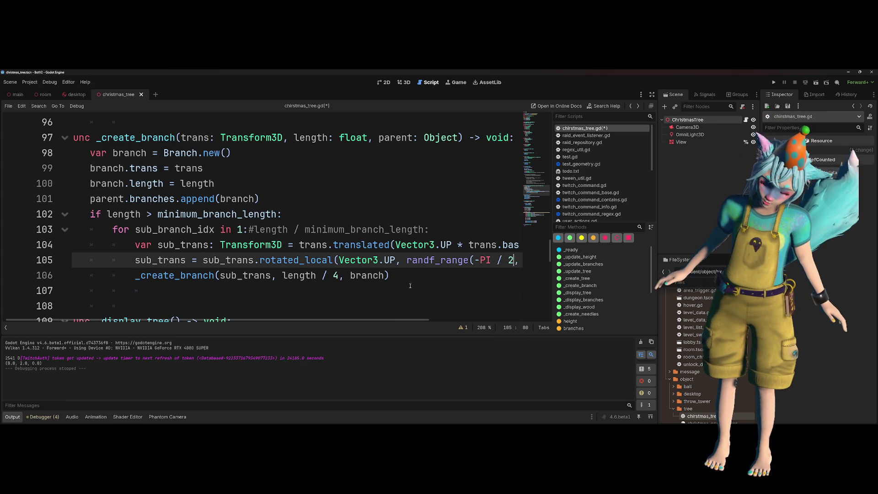
{"action": "key", "text": "End"}
{"action": "key", "text": "ctrl+s"}
{"action": "left_click", "coordinate": [816, 82]}
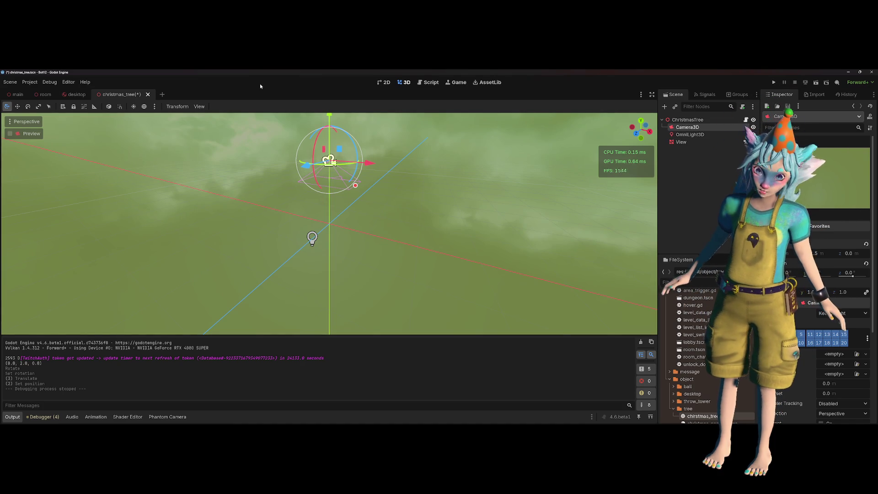
- Delete the 1:# placeholder on loop line 103 so it uses length / minimum_branch_length, save and run
{"action": "left_click", "coordinate": [428, 82]}
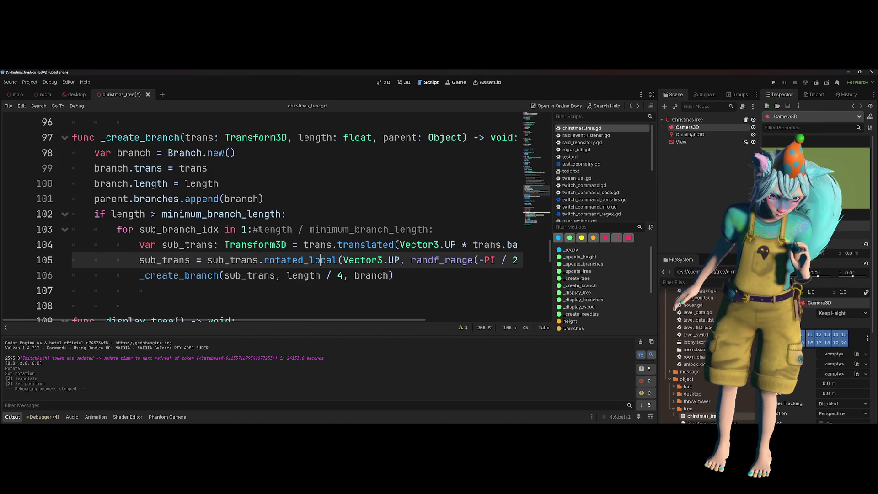
{"action": "left_click_drag", "start_coordinate": [258, 230], "coordinate": [241, 230]}
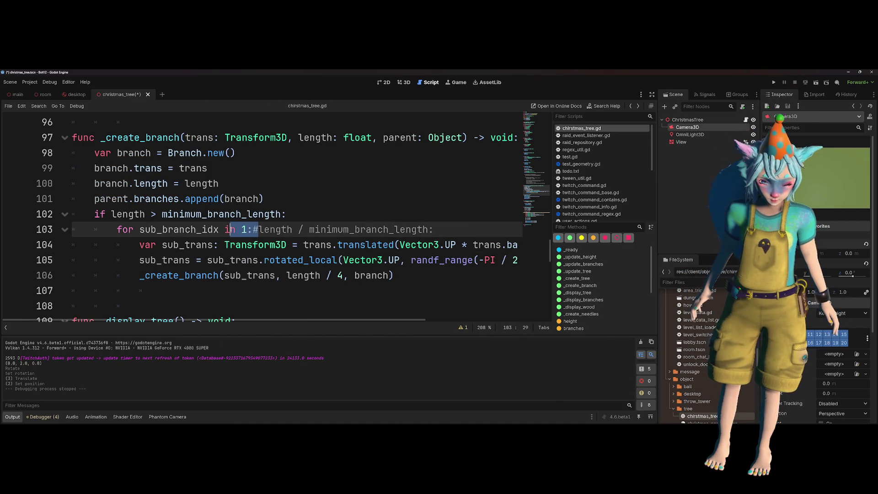
{"action": "key", "text": "BackSpace"}
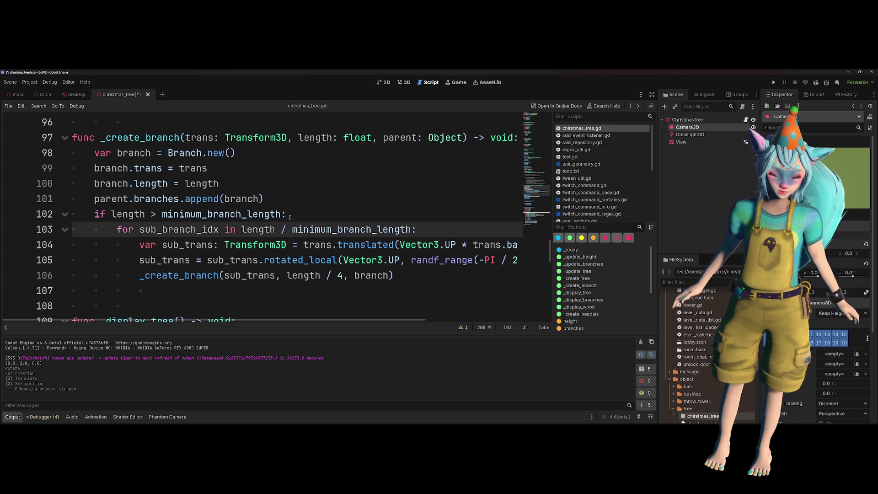
{"action": "left_click", "coordinate": [292, 215]}
{"action": "key", "text": "ctrl+s"}
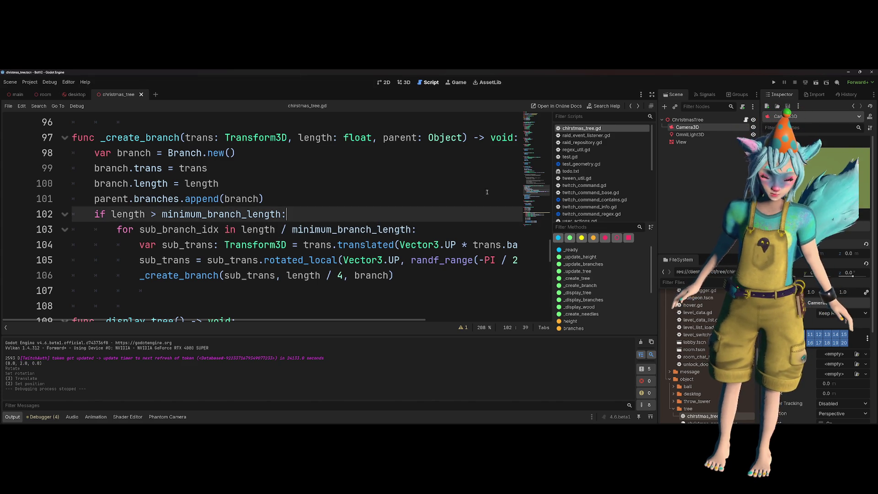
{"action": "left_click", "coordinate": [816, 82]}
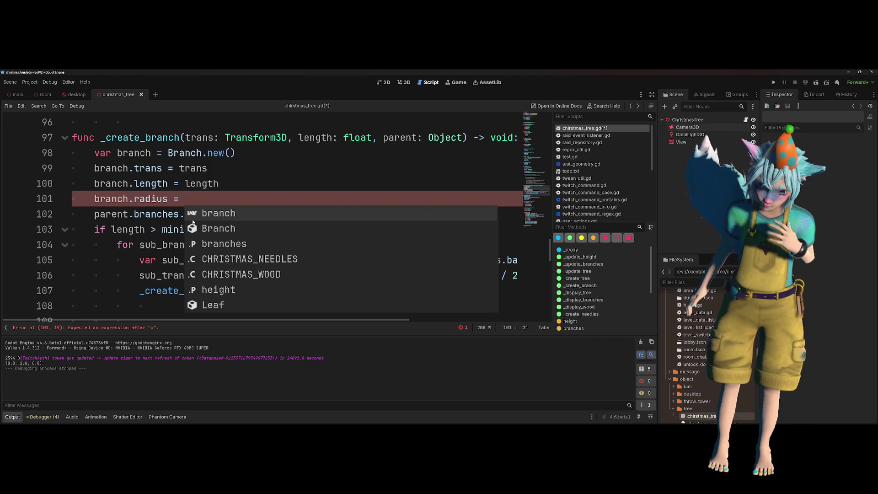
- Dismiss the completion suggestions while starting branch.radius = on line 101
{"action": "key", "text": "Escape"}
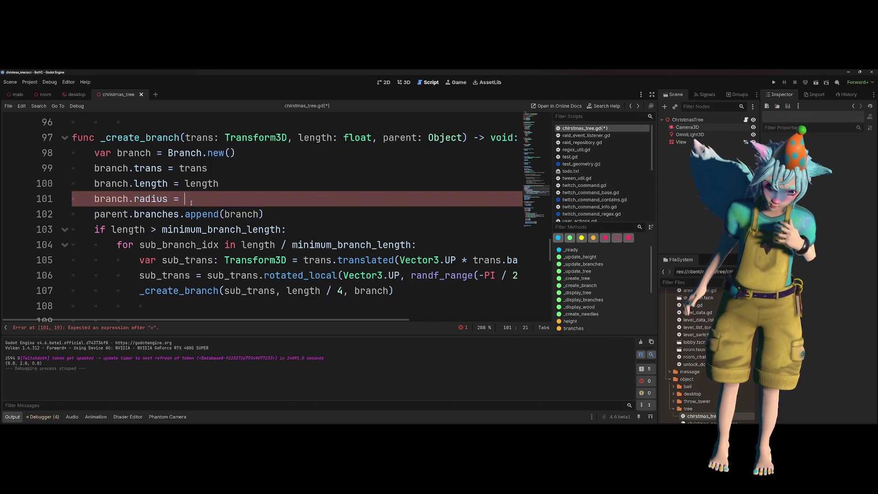
- Finish line 101 as branch.radius = length, then go to the _create_branch signature
{"action": "type", "text": "length"}
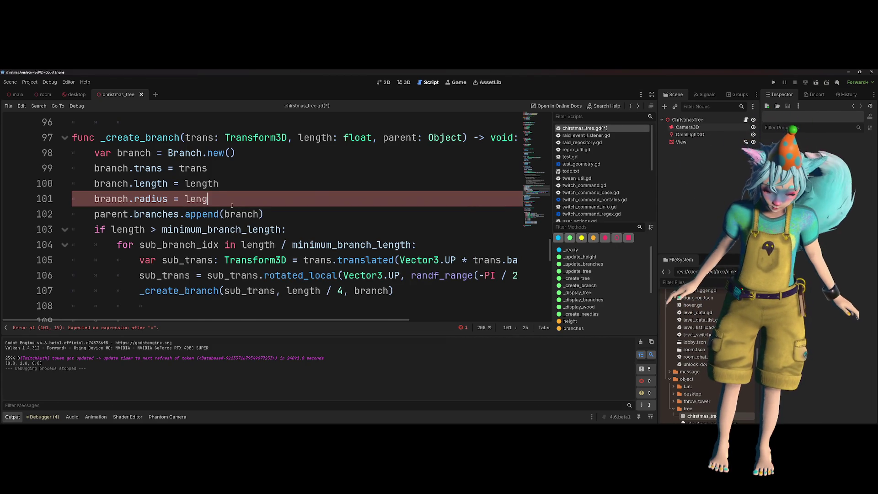
{"action": "key", "text": "Escape"}
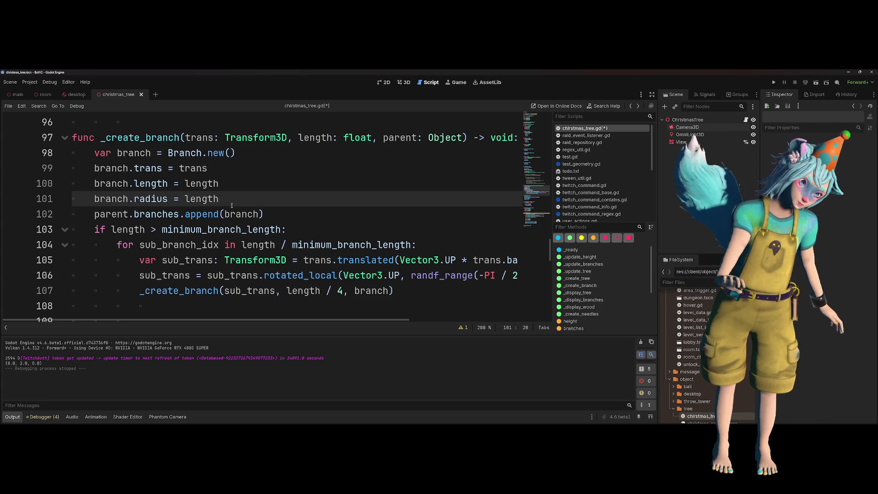
{"action": "scroll", "coordinate": [232, 205], "scroll_direction": "right", "scroll_amount": 2}
{"action": "left_click", "coordinate": [352, 137]}
- Add a radius: float parameter to _create_branch and assign branch.radius = radius
{"action": "type", "text": "radius: floa "}
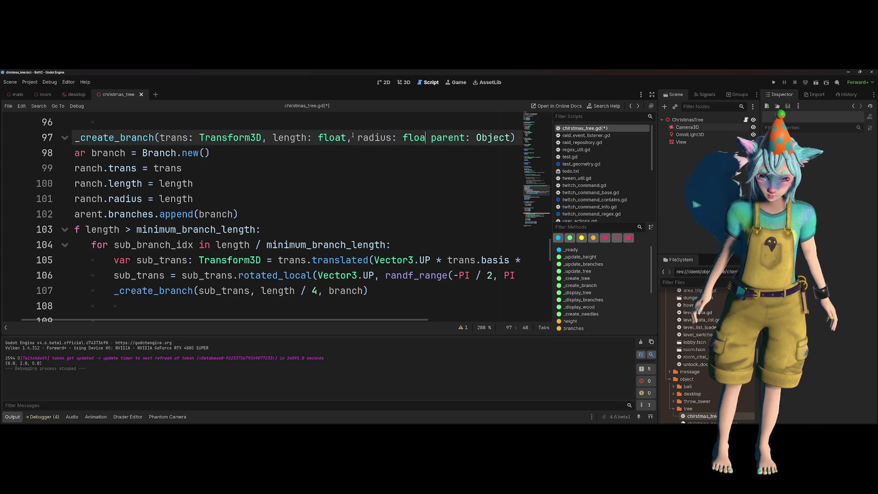
{"action": "type", "text": "t,"}
{"action": "double_click", "coordinate": [365, 138]}
{"action": "key", "text": "ctrl+c"}
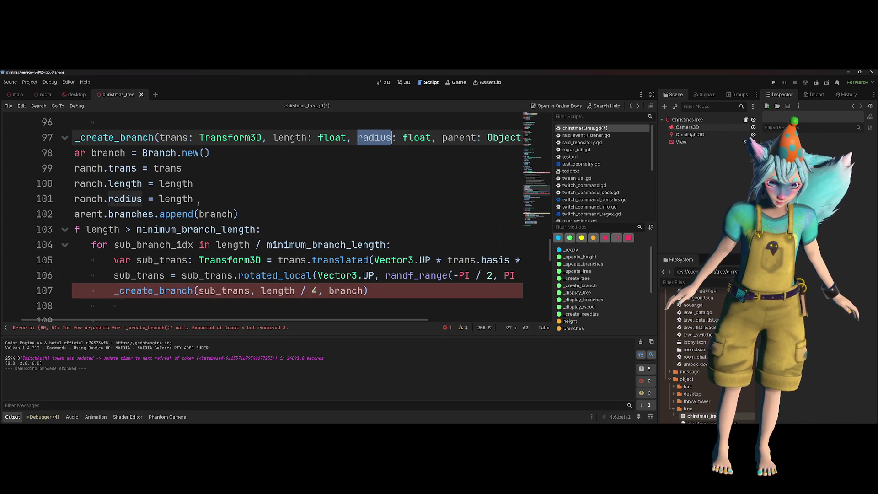
{"action": "double_click", "coordinate": [176, 198]}
{"action": "key", "text": "ctrl+v"}
- Review the recursive _create_branch call and how randf_range is used in it
{"action": "left_click", "coordinate": [328, 291]}
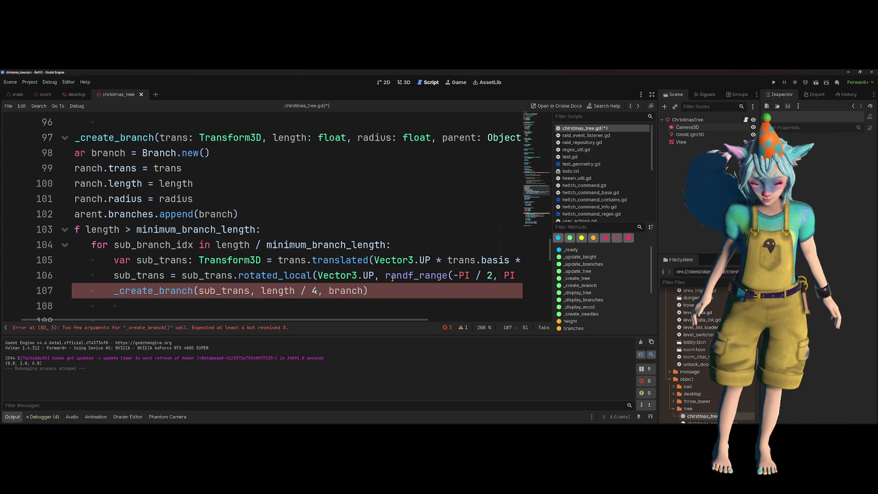
{"action": "left_click", "coordinate": [391, 279]}
{"action": "mouse_move", "coordinate": [422, 275]}
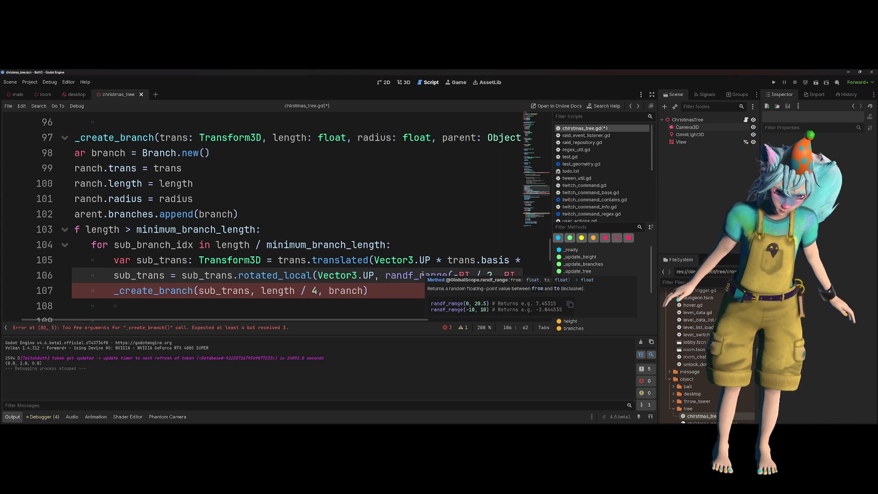
{"action": "scroll", "coordinate": [422, 275], "scroll_direction": "down", "scroll_amount": 1}
{"action": "left_click", "coordinate": [328, 245]}
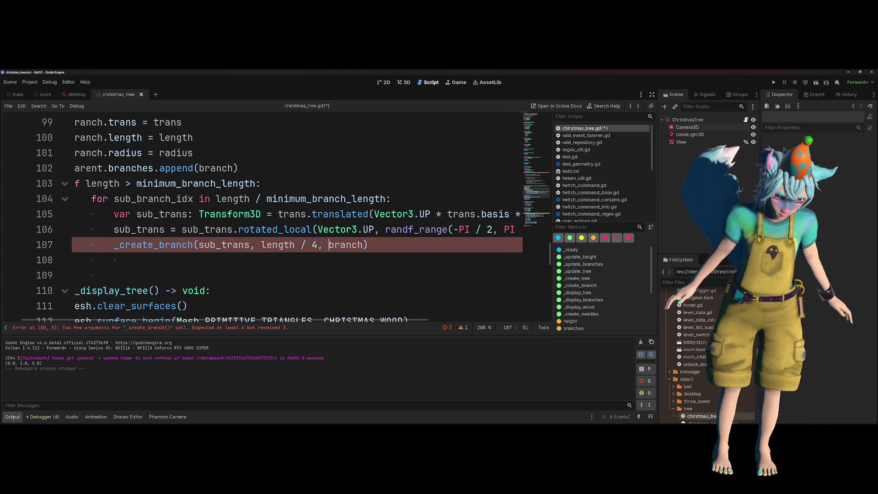
{"action": "scroll", "coordinate": [429, 238], "scroll_direction": "right", "scroll_amount": 2}
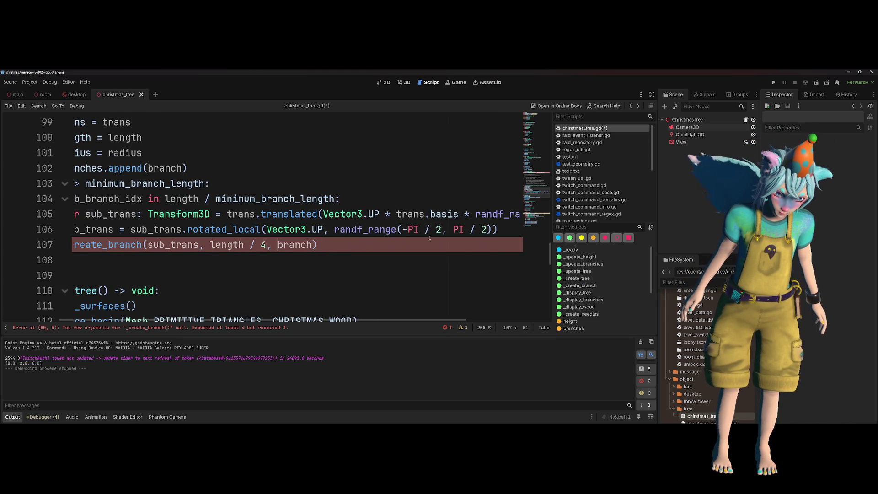
{"action": "scroll", "coordinate": [429, 236], "scroll_direction": "right", "scroll_amount": 2}
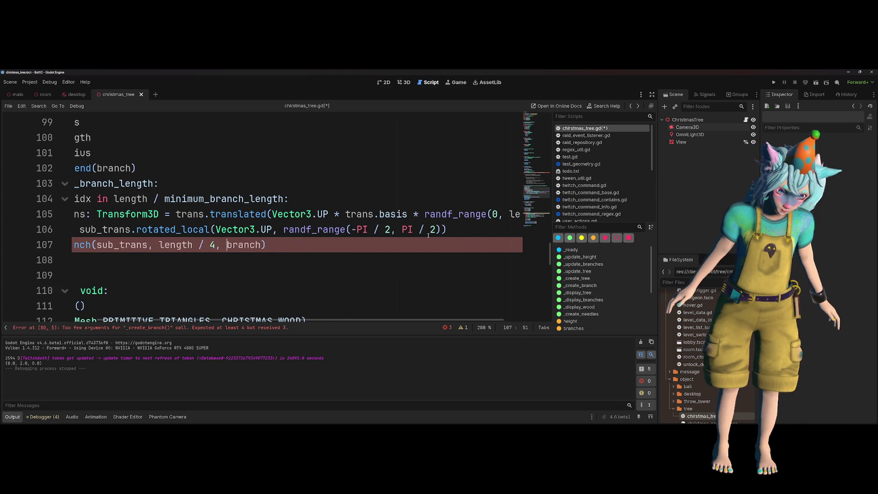
{"action": "scroll", "coordinate": [314, 235], "scroll_direction": "left", "scroll_amount": 6}
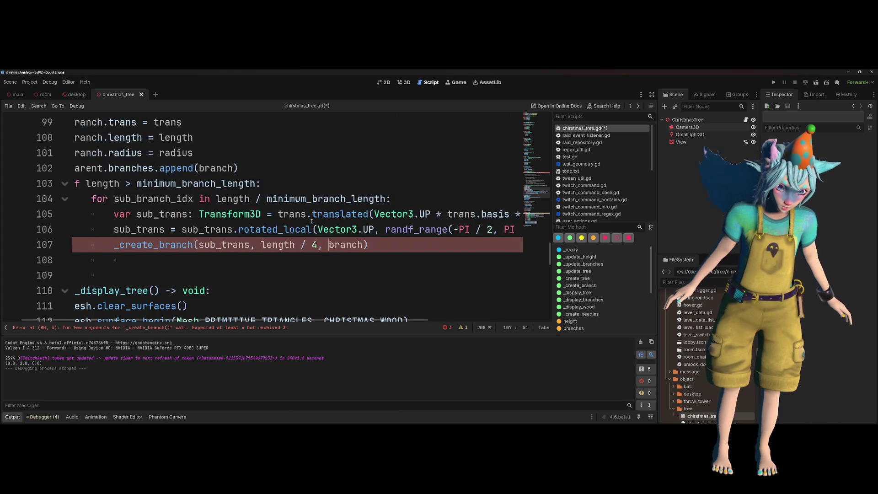
{"action": "scroll", "coordinate": [311, 221], "scroll_direction": "up", "scroll_amount": 3}
{"action": "scroll", "coordinate": [329, 213], "scroll_direction": "right", "scroll_amount": 4}
- Copy the radius name and select the randf_range(0, length * .8) offset on line 105
{"action": "double_click", "coordinate": [317, 229]}
{"action": "scroll", "coordinate": [398, 213], "scroll_direction": "down", "scroll_amount": 3}
{"action": "scroll", "coordinate": [366, 210], "scroll_direction": "right", "scroll_amount": 6}
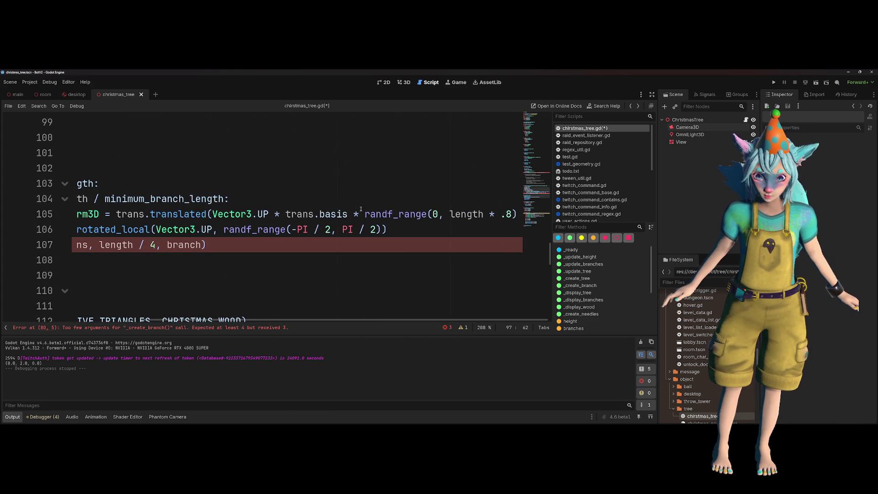
{"action": "left_click", "coordinate": [365, 213]}
{"action": "left_click_drag", "start_coordinate": [365, 214], "coordinate": [518, 214]}
{"action": "left_click", "coordinate": [414, 202]}
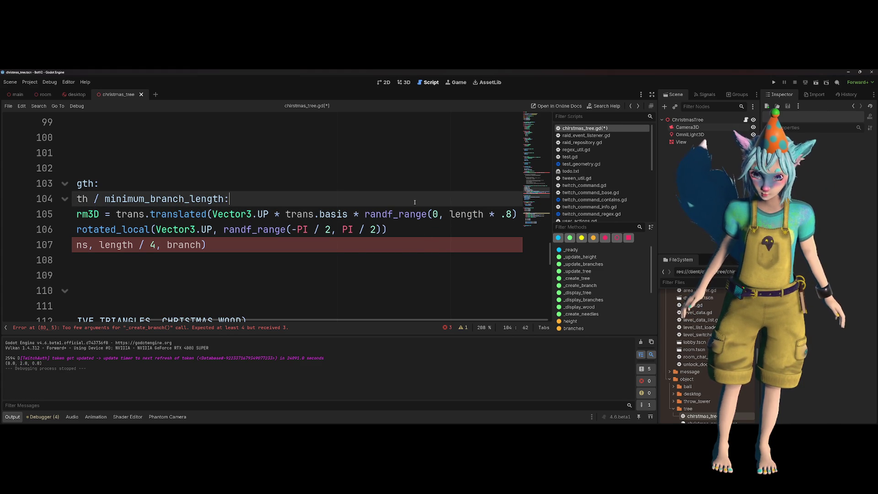
- Declare a float variable lenght_progress = randf_range(0, length * .8) inside the loop
{"action": "key", "text": "Return"}
{"action": "type", "text": "var l"}
{"action": "type", "text": "e"}
{"action": "key", "text": "BackSpace"}
{"action": "type", "text": "enght_prog ="}
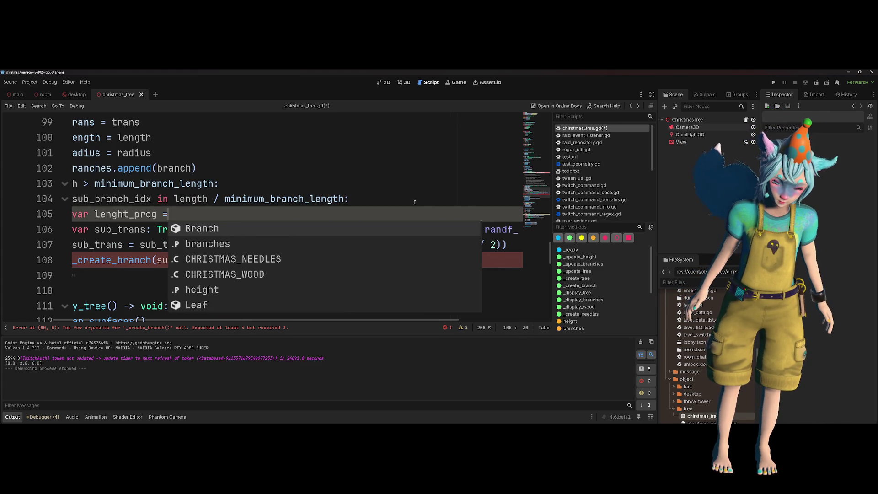
{"action": "key", "text": "Escape"}
{"action": "type", "text": "ress "}
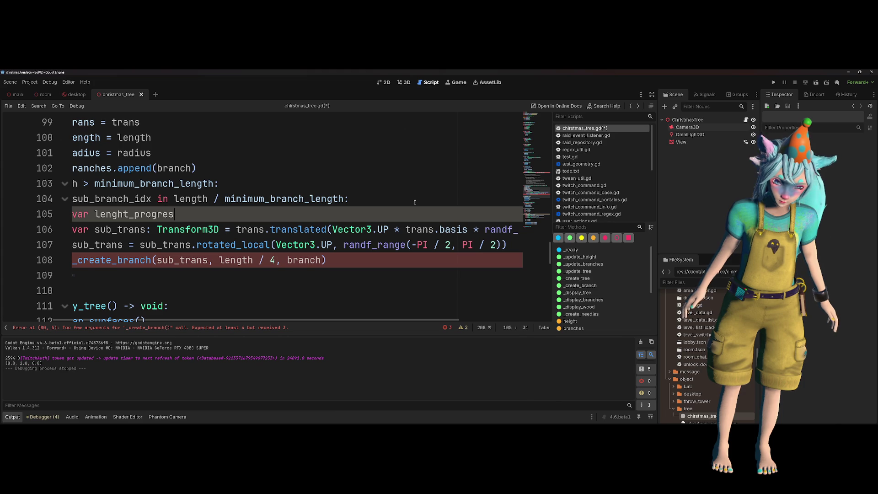
{"action": "type", "text": "= randf_range(0, length * .8)"}
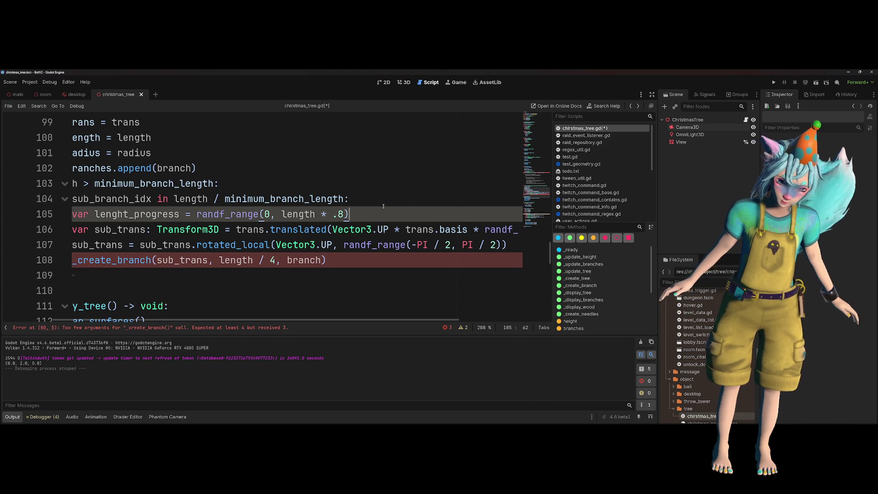
{"action": "left_click", "coordinate": [180, 215]}
{"action": "type", "text": ": float"}
- Correct the name to length_progress and use it as sub_trans's random offset on line 106
{"action": "double_click", "coordinate": [163, 215]}
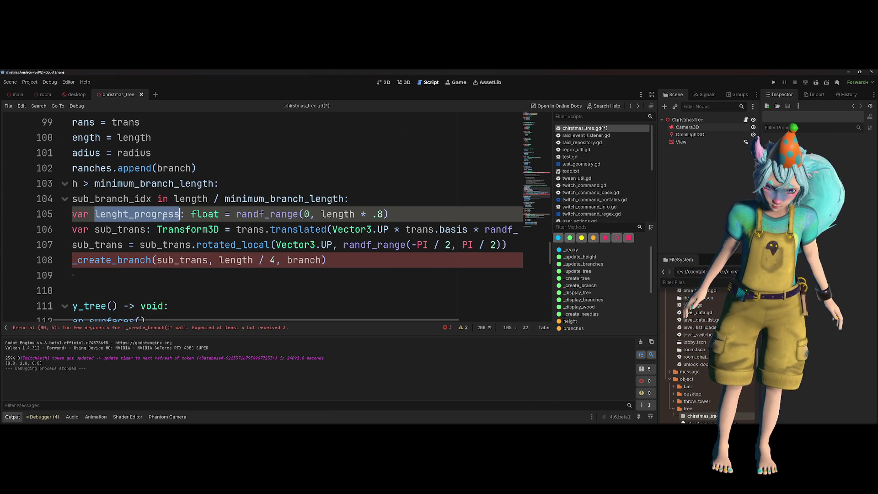
{"action": "left_click", "coordinate": [127, 214]}
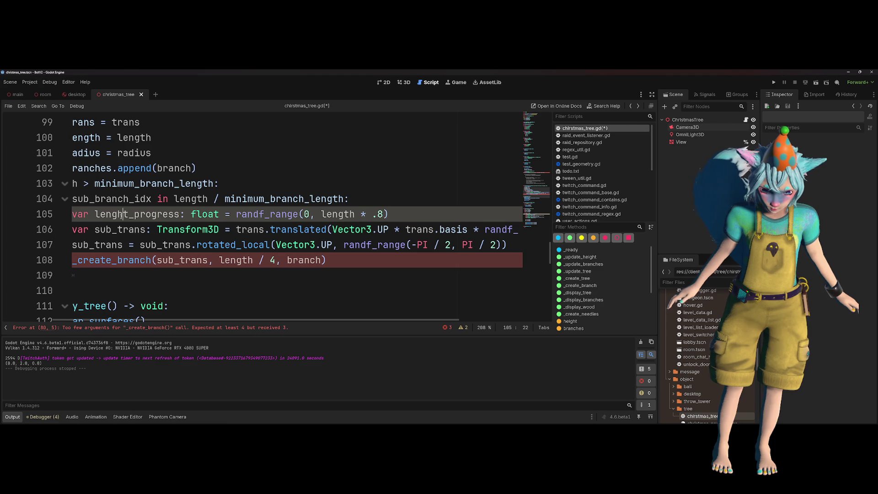
{"action": "key", "text": "BackSpace"}
{"action": "key", "text": "Right"}
{"action": "type", "text": "h"}
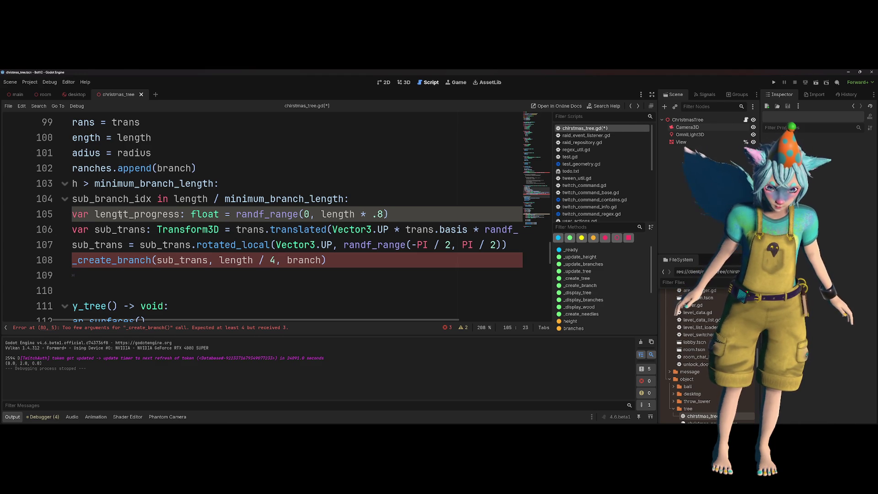
{"action": "double_click", "coordinate": [120, 215]}
{"action": "key", "text": "ctrl+c"}
{"action": "scroll", "coordinate": [426, 212], "scroll_direction": "right", "scroll_amount": 3}
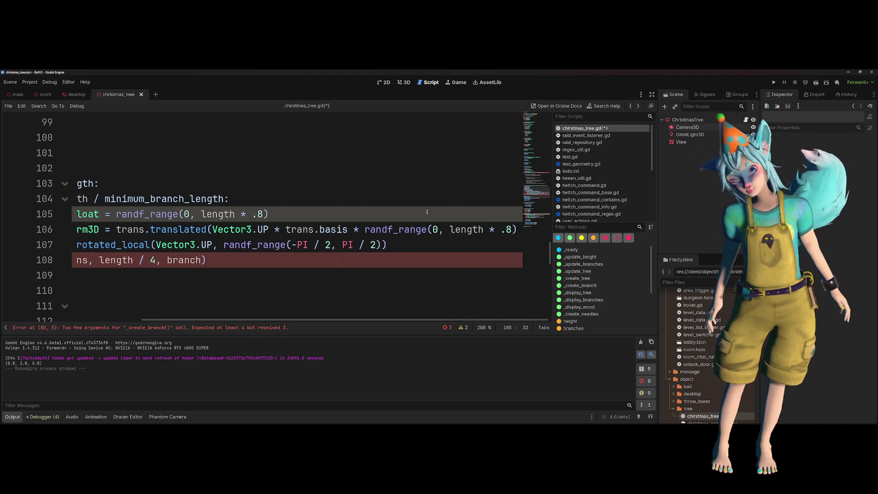
{"action": "left_click_drag", "start_coordinate": [365, 229], "coordinate": [517, 229]}
{"action": "key", "text": "ctrl+v"}
{"action": "scroll", "coordinate": [387, 241], "scroll_direction": "left", "scroll_amount": 3}
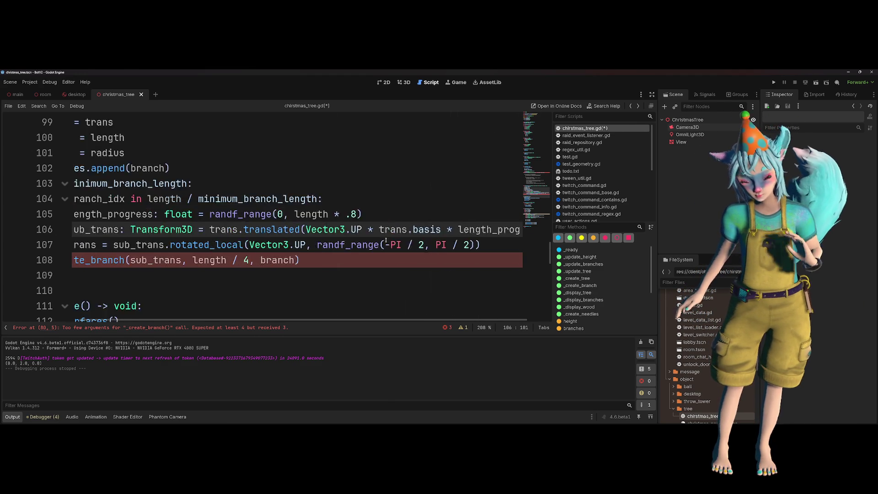
{"action": "scroll", "coordinate": [386, 241], "scroll_direction": "left", "scroll_amount": 2}
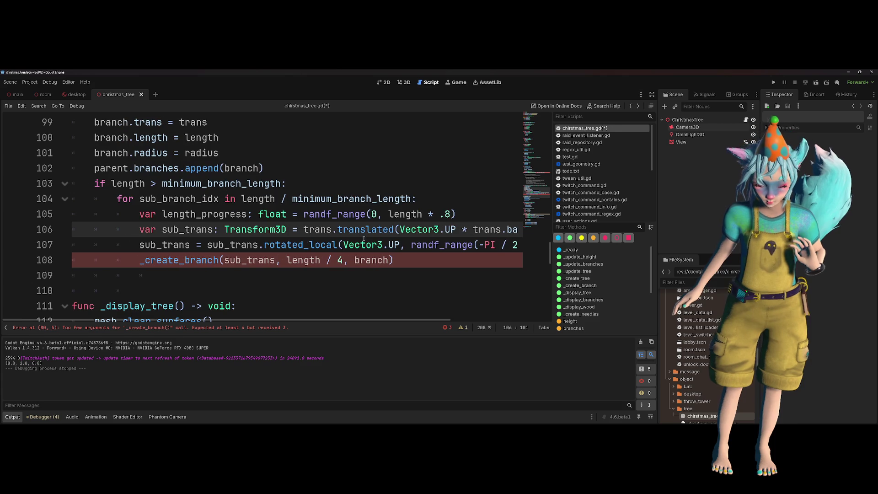
- Pass radius * length_progress as a new argument in the recursive _create_branch call
{"action": "left_click", "coordinate": [349, 259]}
{"action": "type", "text": "rad"}
{"action": "key", "text": "Return"}
{"action": "type", "text": "*"}
{"action": "key", "text": "ctrl+v"}
{"action": "key", "text": "ctrl+Left"}
{"action": "key", "text": "ctrl+Right"}
{"action": "type", "text": ","}
{"action": "key", "text": "Up"}
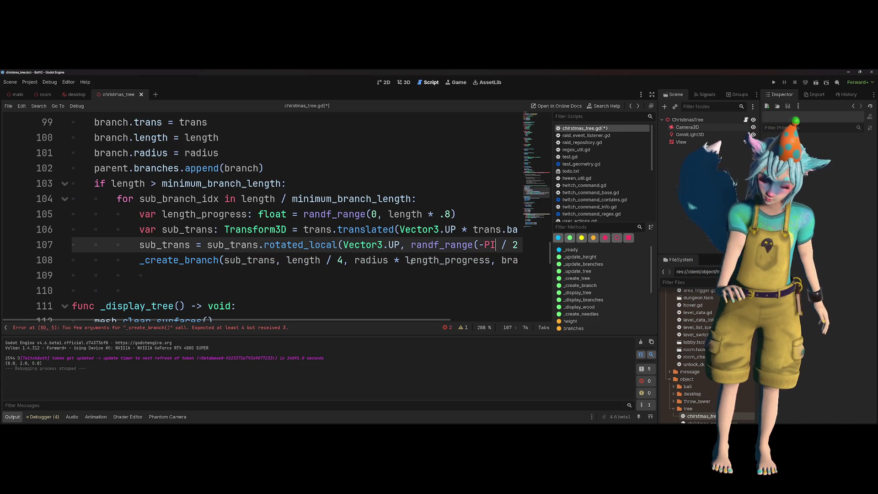
{"action": "scroll", "coordinate": [412, 260], "scroll_direction": "up", "scroll_amount": 4}
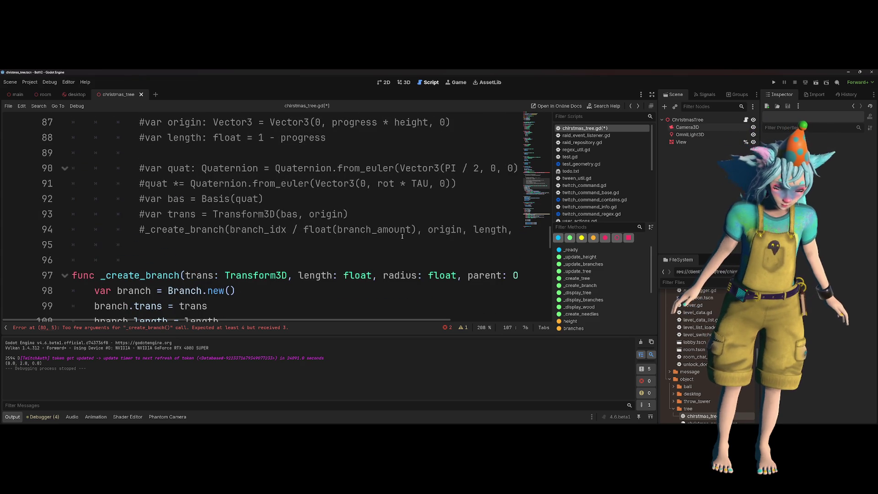
- Inspect the failing trunk _create_branch call on line 80 for its missing argument
{"action": "scroll", "coordinate": [402, 233], "scroll_direction": "up", "scroll_amount": 4}
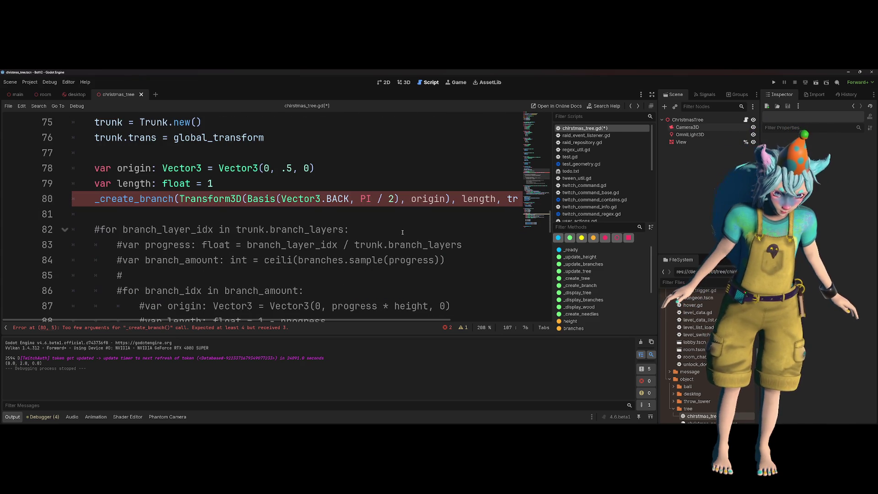
{"action": "scroll", "coordinate": [426, 218], "scroll_direction": "right", "scroll_amount": 2}
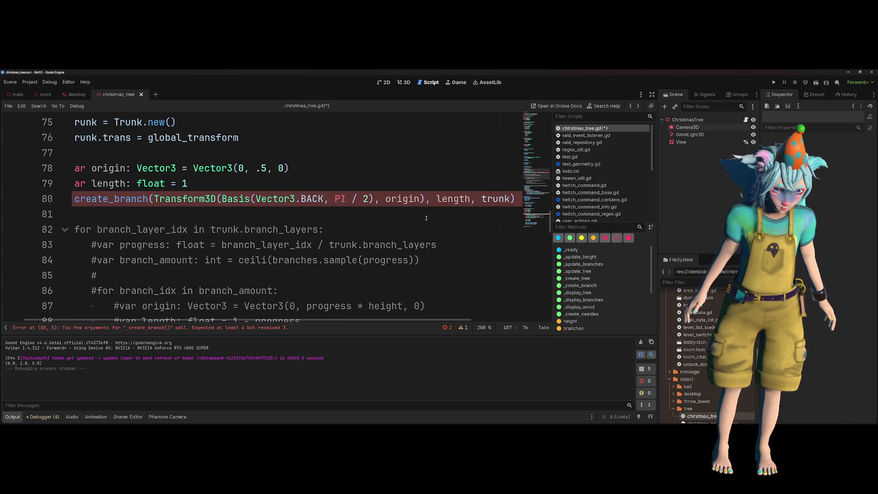
{"action": "left_click", "coordinate": [430, 199]}
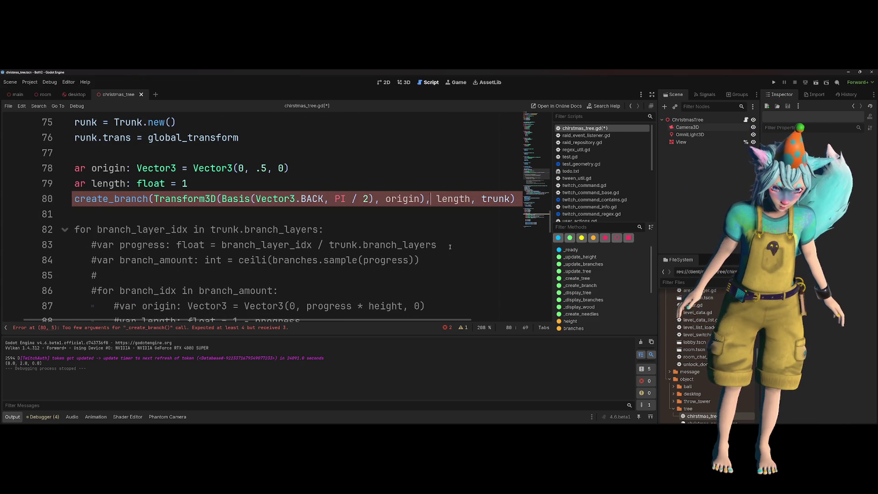
{"action": "scroll", "coordinate": [448, 247], "scroll_direction": "up", "scroll_amount": 1}
{"action": "scroll", "coordinate": [450, 221], "scroll_direction": "left", "scroll_amount": 2}
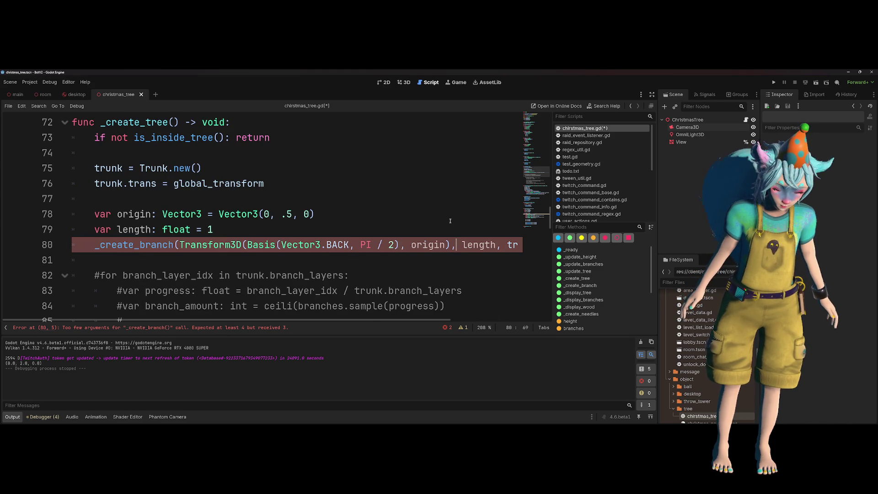
{"action": "key", "text": "ctrl+shift+space"}
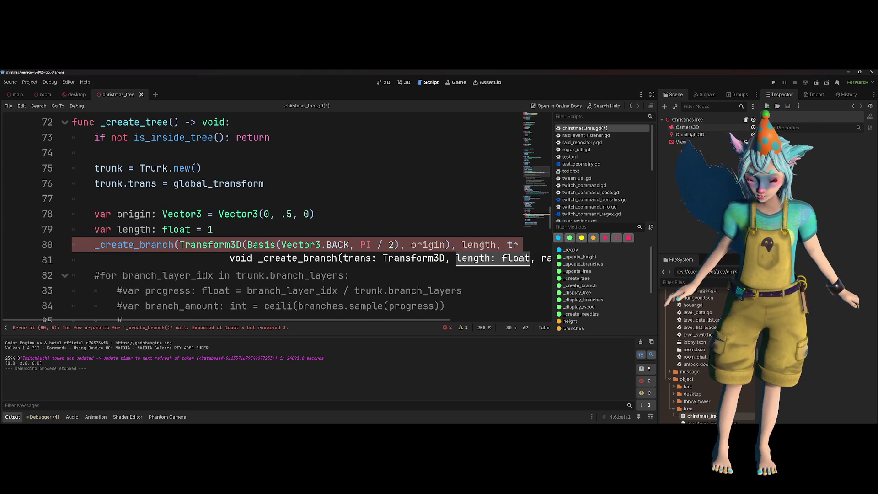
{"action": "key", "text": "Escape"}
{"action": "key", "text": "Right"}
{"action": "key", "text": "Right"}
{"action": "key", "text": "Right"}
{"action": "scroll", "coordinate": [483, 240], "scroll_direction": "up", "scroll_amount": 8}
{"action": "scroll", "coordinate": [480, 241], "scroll_direction": "up", "scroll_amount": 6}
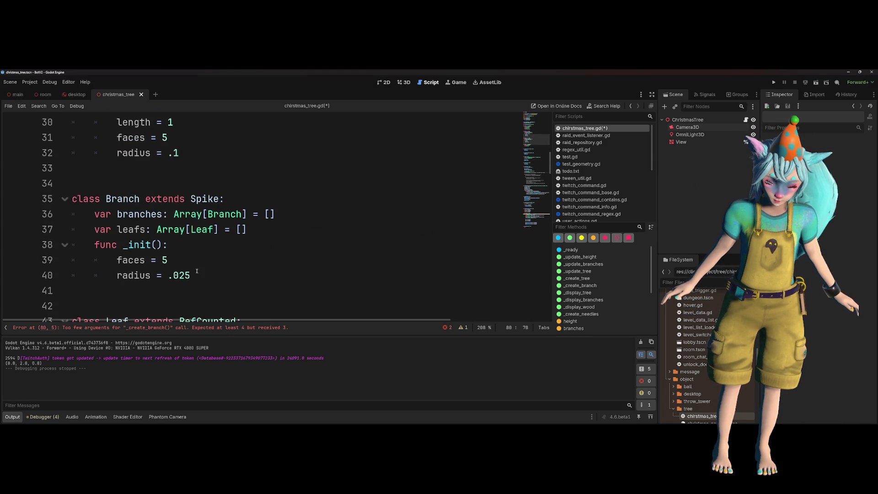
- Pass a .025 radius in the trunk's branch call on line 80, save, and run the scene
{"action": "left_click_drag", "start_coordinate": [191, 275], "coordinate": [172, 275]}
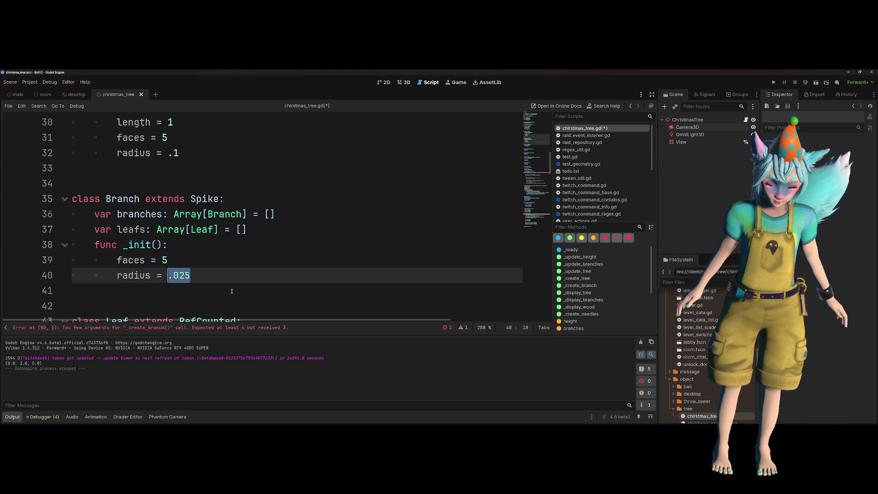
{"action": "scroll", "coordinate": [238, 286], "scroll_direction": "down", "scroll_amount": 7}
{"action": "scroll", "coordinate": [239, 286], "scroll_direction": "down", "scroll_amount": 10}
{"action": "scroll", "coordinate": [320, 256], "scroll_direction": "right", "scroll_amount": 5}
{"action": "scroll", "coordinate": [396, 241], "scroll_direction": "up", "scroll_amount": 4}
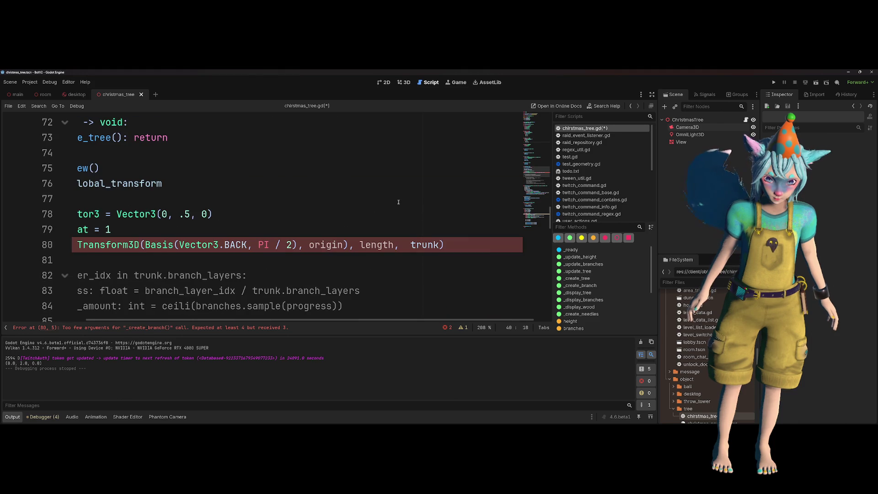
{"action": "left_click", "coordinate": [396, 242]}
{"action": "type", "text": ".025,"}
{"action": "key", "text": "Up"}
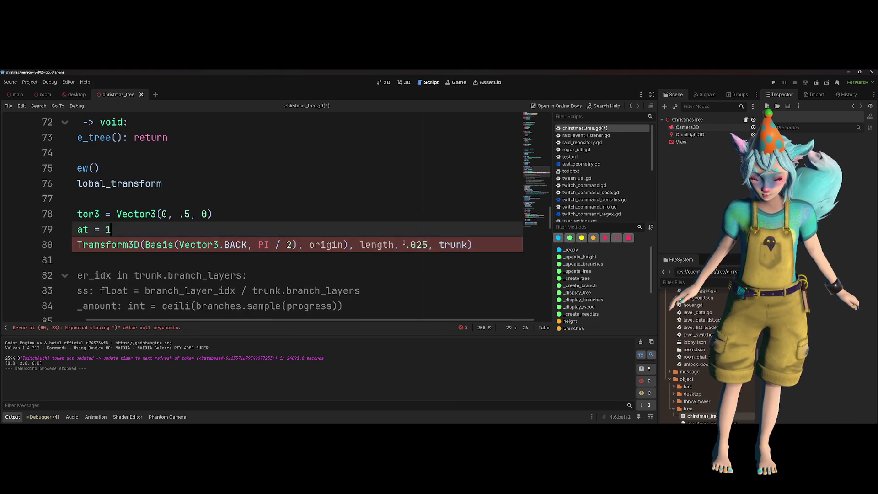
{"action": "key", "text": "ctrl+s"}
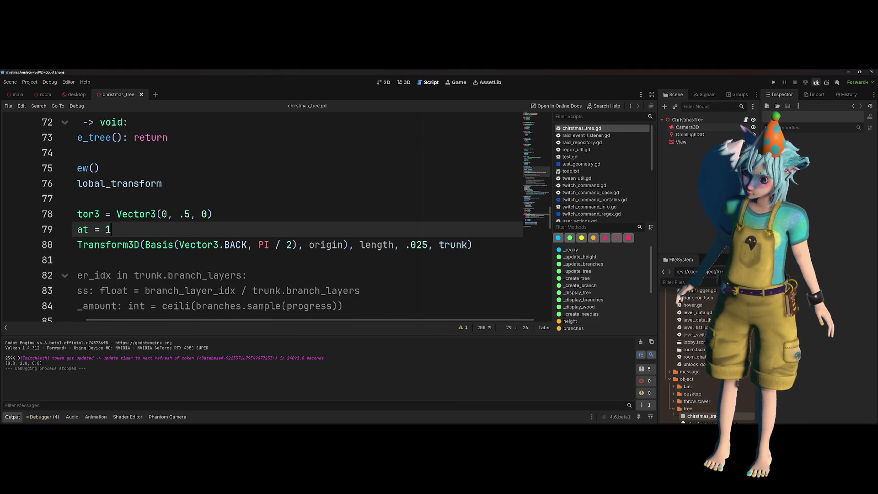
{"action": "left_click", "coordinate": [815, 83]}
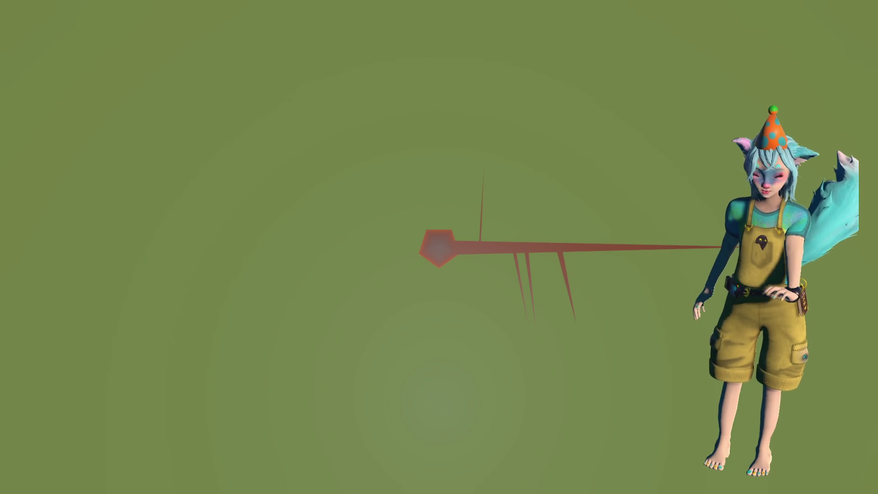
- Close the running game and locate where length_progress is used
{"action": "key", "text": "F8"}
{"action": "scroll", "coordinate": [246, 220], "scroll_direction": "down", "scroll_amount": 10}
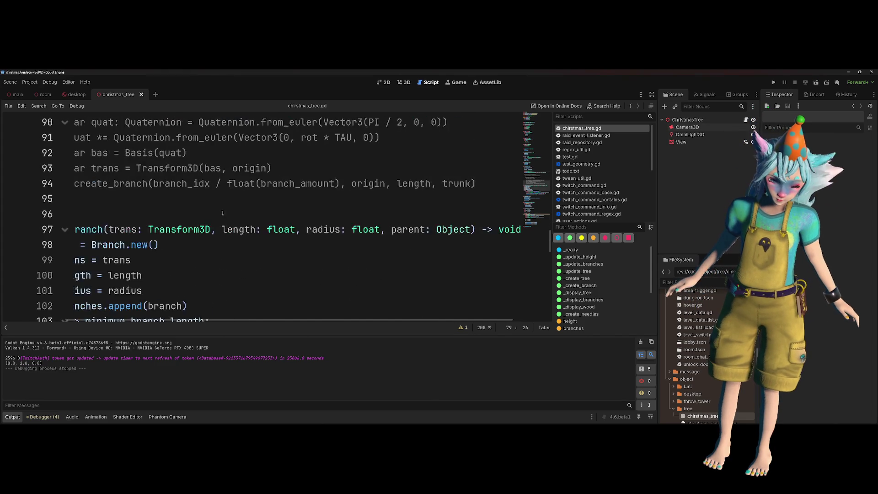
{"action": "scroll", "coordinate": [246, 220], "scroll_direction": "down", "scroll_amount": 2}
{"action": "scroll", "coordinate": [260, 215], "scroll_direction": "up", "scroll_amount": 1}
{"action": "scroll", "coordinate": [270, 212], "scroll_direction": "right", "scroll_amount": 4}
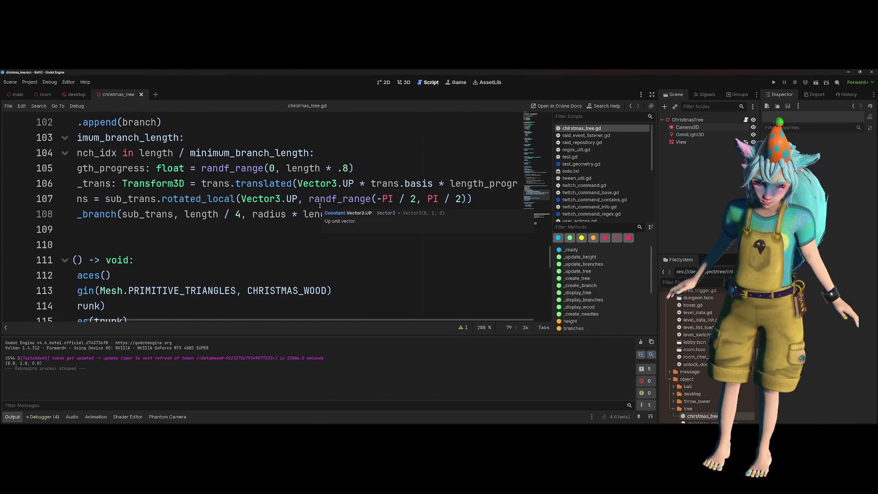
{"action": "scroll", "coordinate": [248, 172], "scroll_direction": "left", "scroll_amount": 2}
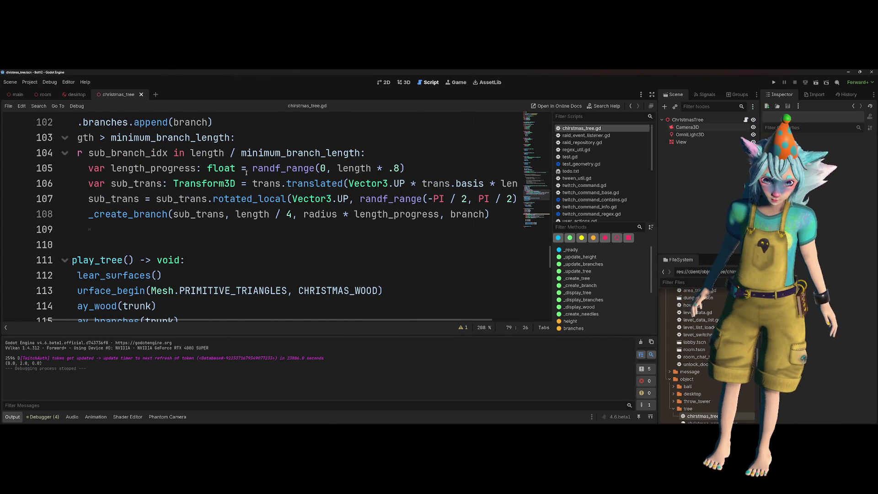
{"action": "double_click", "coordinate": [153, 169]}
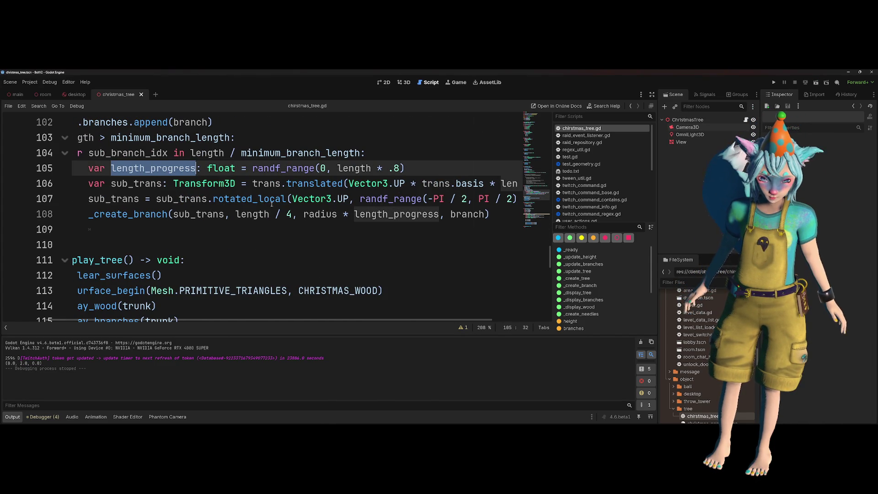
- Change the sub-branch radius to radius * (1-length_progress), save, and rerun the scene with F6
{"action": "left_click", "coordinate": [354, 214]}
{"action": "type", "text": "1-"}
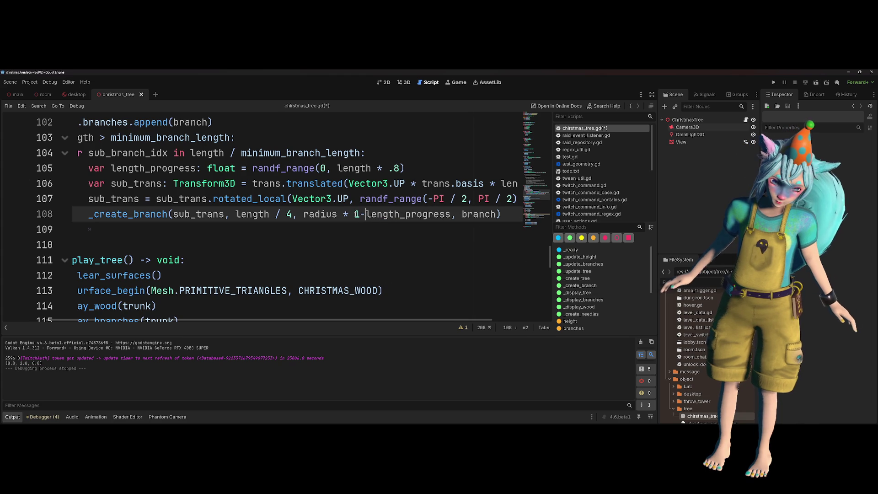
{"action": "key", "text": "Left"}
{"action": "type", "text": "("}
{"action": "key", "text": "ctrl+Right"}
{"action": "key", "text": "ctrl+Right"}
{"action": "key", "text": "ctrl+Right"}
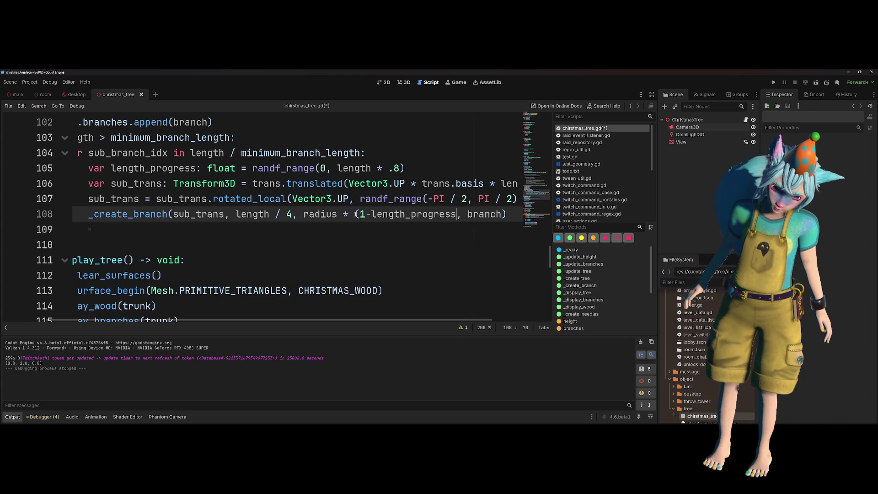
{"action": "type", "text": ")"}
{"action": "key", "text": "Up"}
{"action": "key", "text": "ctrl+s"}
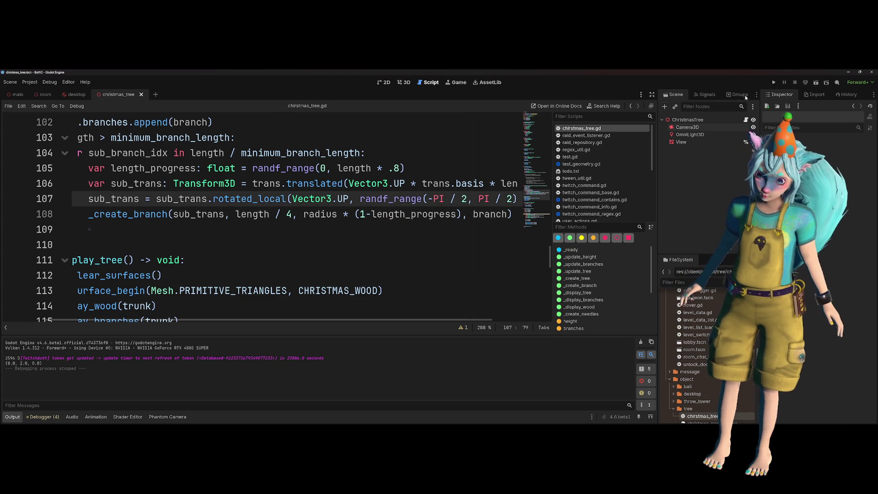
{"action": "key", "text": "F6"}
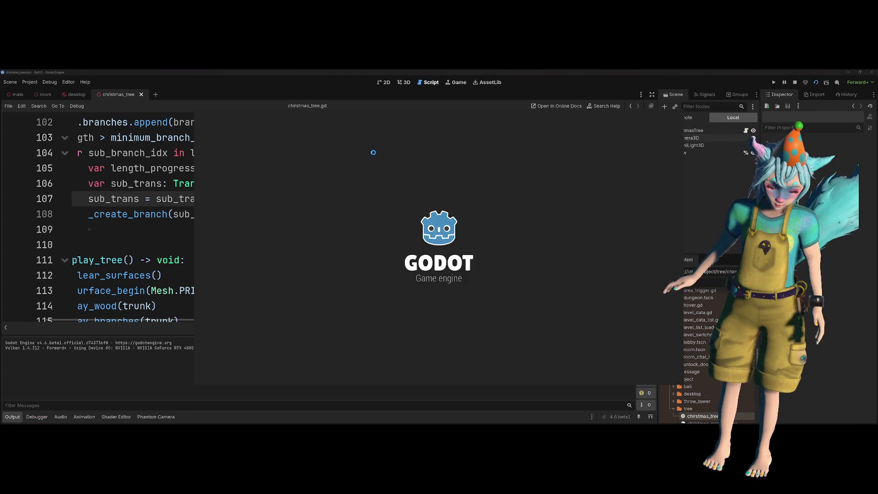
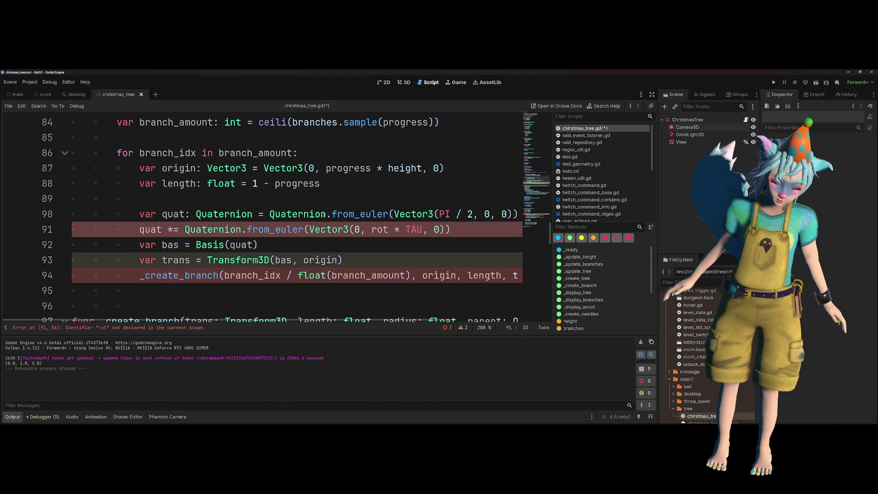
- Review the branch quaternion rotation code on lines 88-91, including the from_euler documentation
{"action": "left_click", "coordinate": [325, 214]}
{"action": "left_click", "coordinate": [358, 241]}
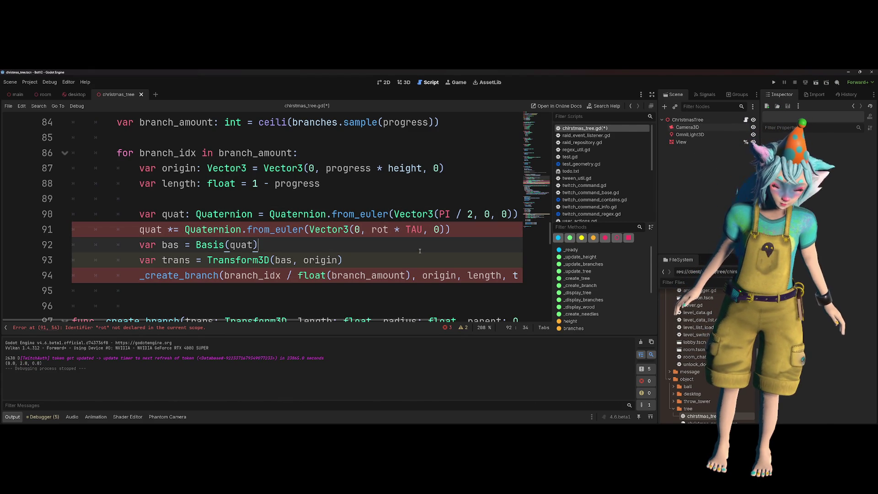
{"action": "scroll", "coordinate": [339, 229], "scroll_direction": "right", "scroll_amount": 3}
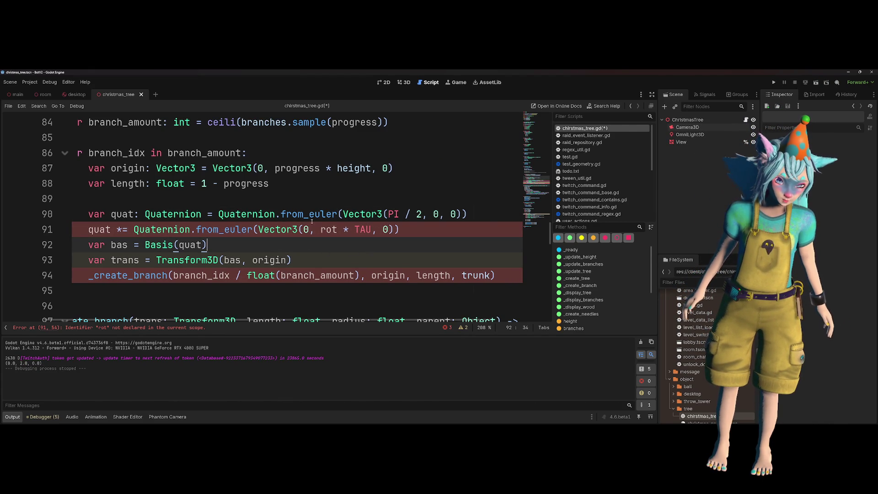
{"action": "scroll", "coordinate": [273, 231], "scroll_direction": "left", "scroll_amount": 3}
{"action": "scroll", "coordinate": [274, 231], "scroll_direction": "right", "scroll_amount": 2}
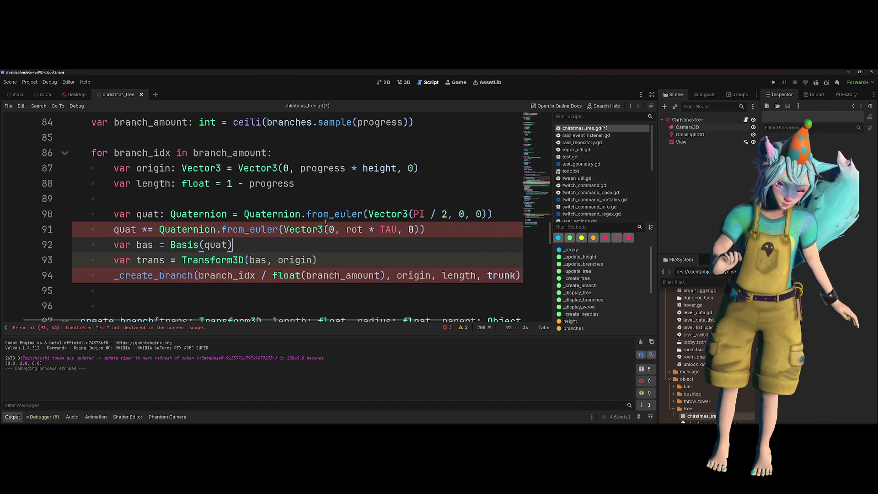
{"action": "mouse_move", "coordinate": [326, 222]}
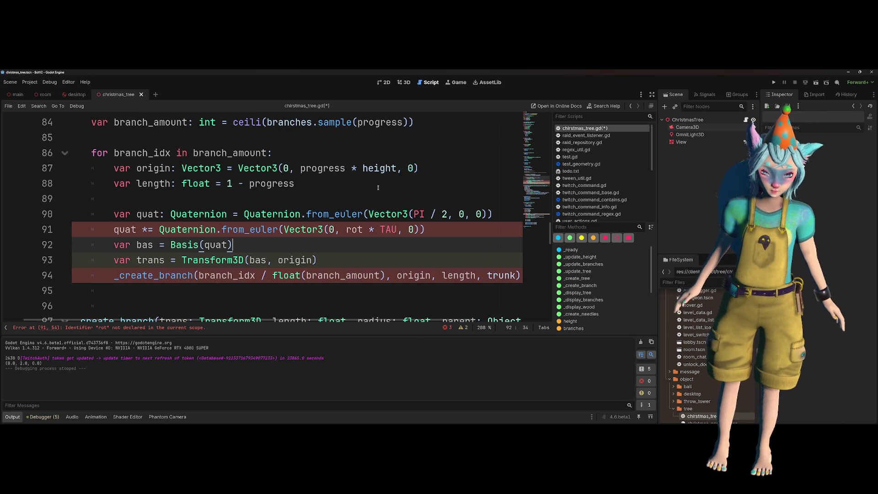
{"action": "key", "text": "Up"}
{"action": "key", "text": "Up"}
{"action": "key", "text": "Up"}
{"action": "key", "text": "End"}
{"action": "left_click_drag", "start_coordinate": [343, 231], "coordinate": [397, 231]}
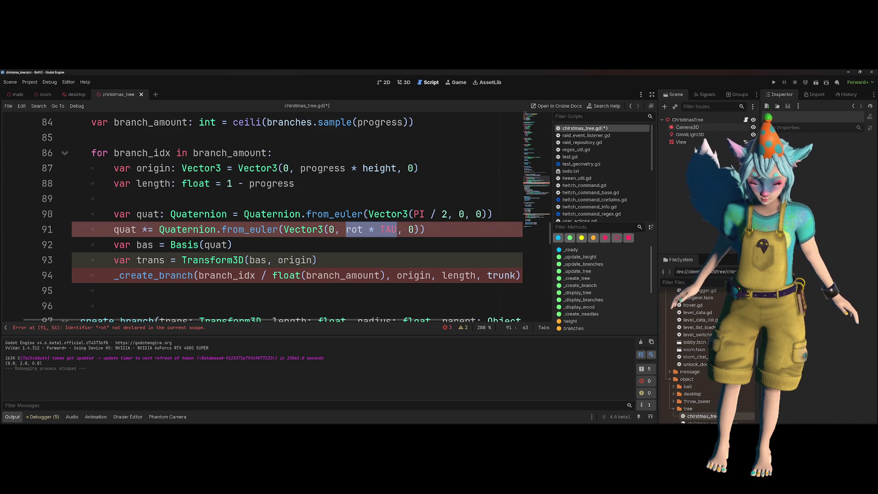
- Replace the second 0 in Vector3(PI / 2, 0, 0) on line 90 with randf()
{"action": "left_click", "coordinate": [460, 214]}
{"action": "left_click", "coordinate": [464, 214]}
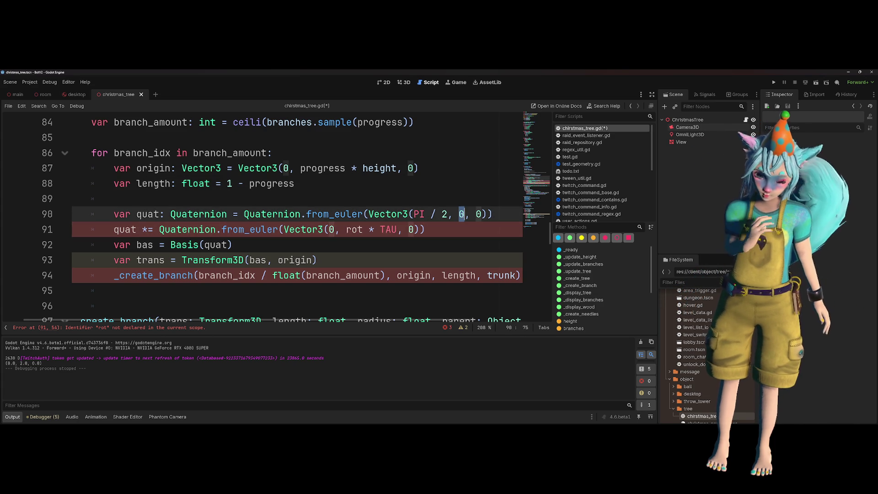
{"action": "key", "text": "BackSpace"}
{"action": "type", "text": "randf"}
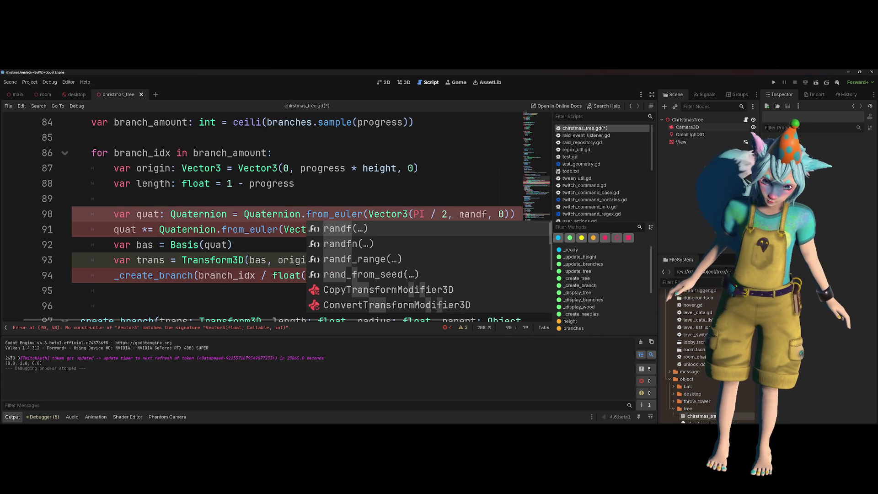
{"action": "key", "text": "Return"}
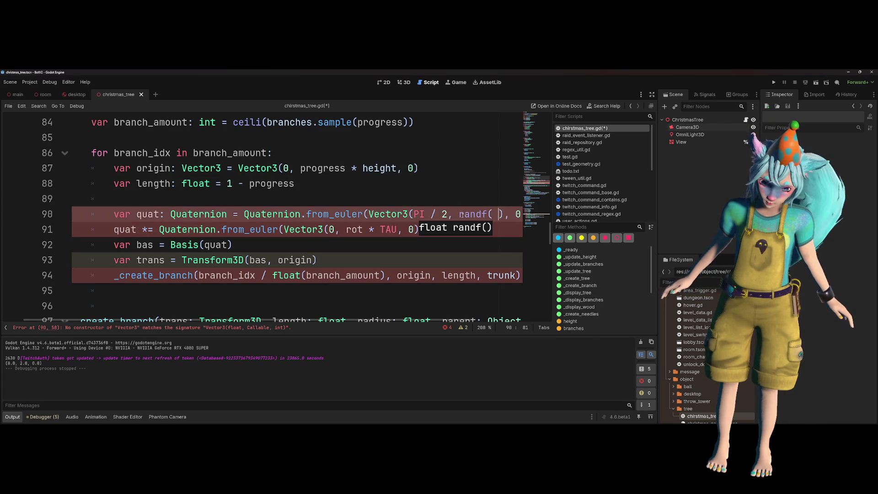
{"action": "type", "text": ")"}
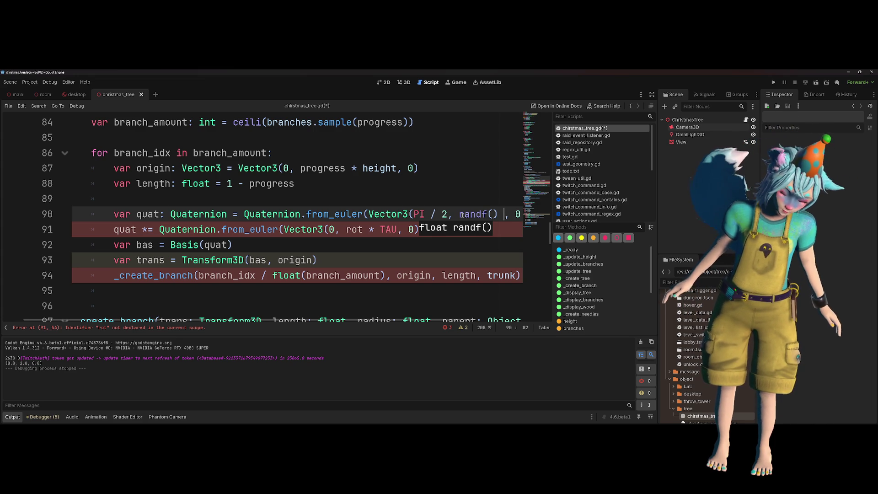
{"action": "left_click", "coordinate": [235, 154]}
{"action": "left_click", "coordinate": [339, 180]}
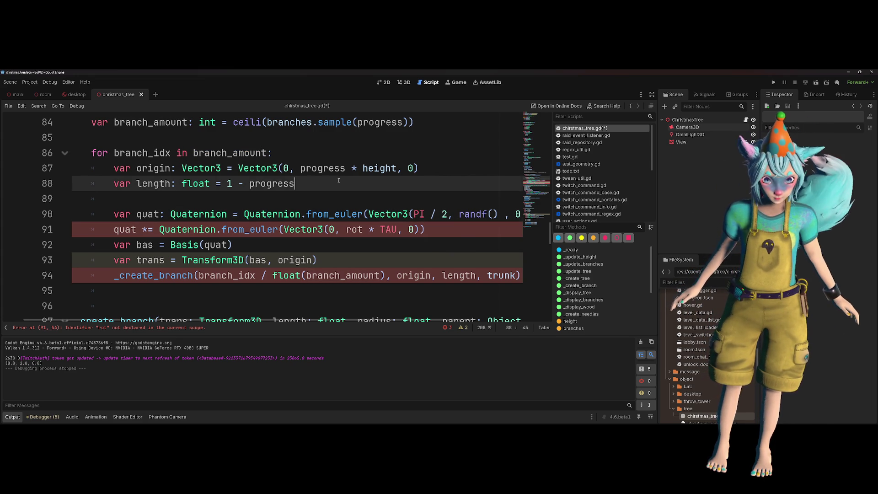
- Add 'var branch_progress: float = branch_idx / branch_amount' below the branch length line
{"action": "key", "text": "Return"}
{"action": "type", "text": "var rot"}
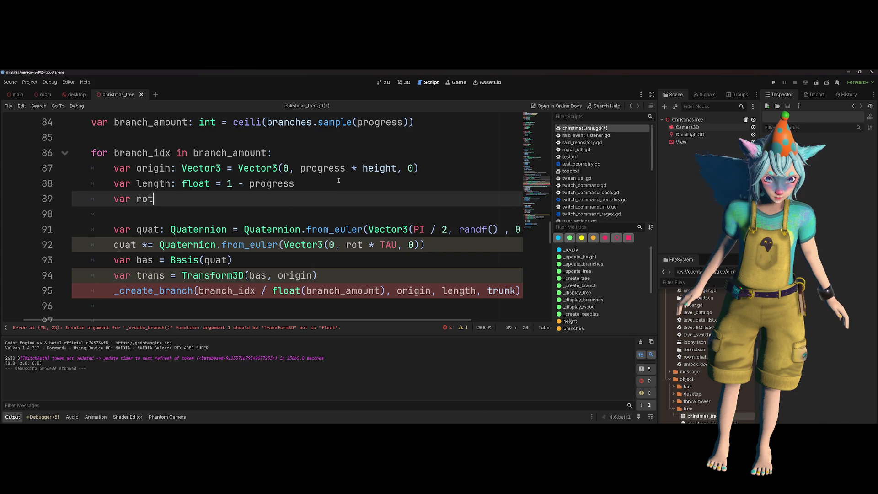
{"action": "key", "text": "ctrl+shift+Left"}
{"action": "type", "text": "branch_progre"}
{"action": "key", "text": "BackSpace"}
{"action": "key", "text": "BackSpace"}
{"action": "key", "text": "BackSpace"}
{"action": "type", "text": "gre"}
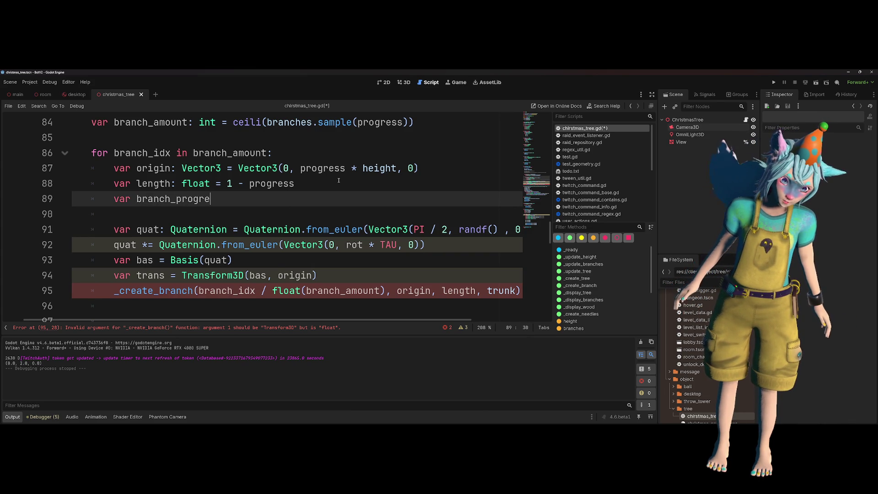
{"action": "type", "text": "ss: float ="}
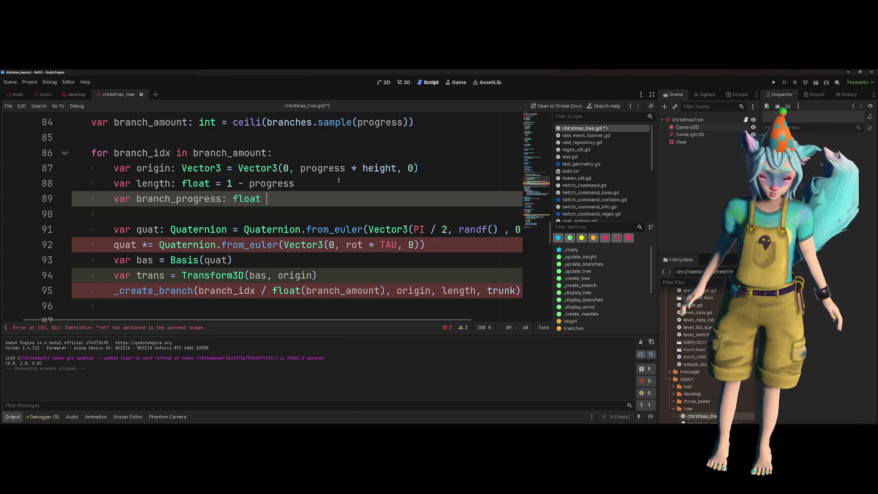
{"action": "type", "text": " branch_amount/"}
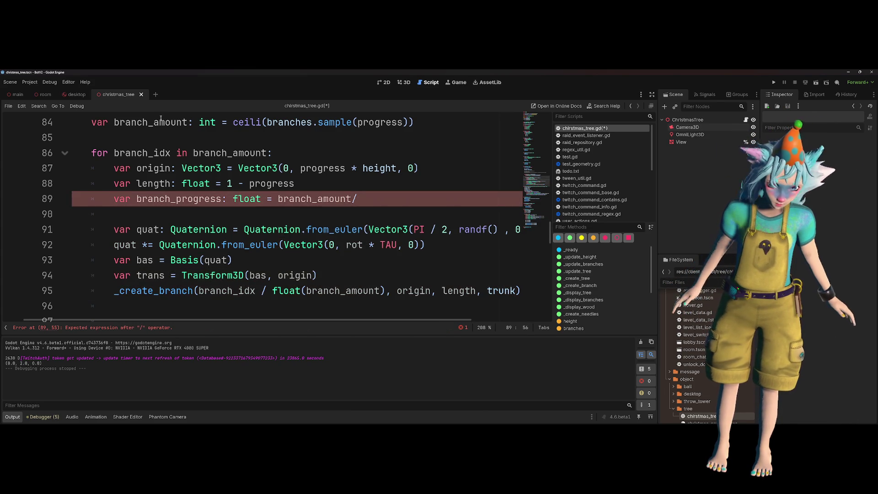
{"action": "left_click", "coordinate": [158, 158]}
{"action": "left_click", "coordinate": [274, 198]}
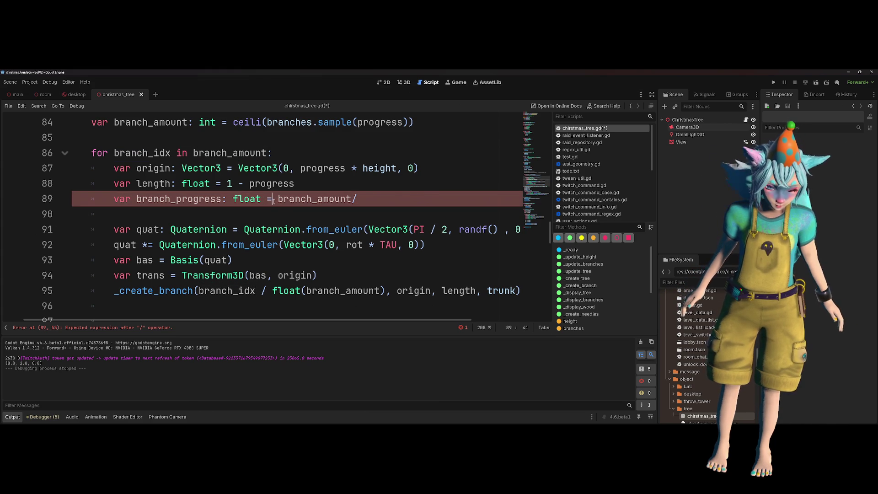
{"action": "type", "text": "branch_idx / branch_"}
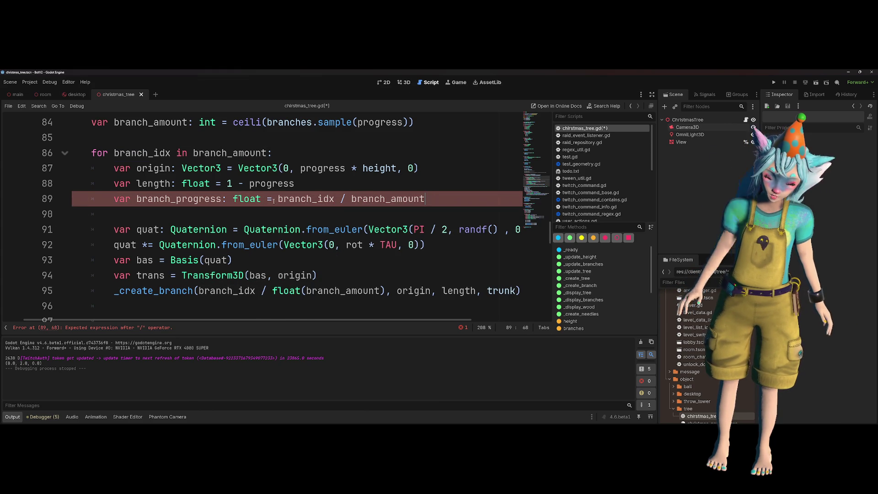
- Replace randf() in the branch Euler rotation with branch_progress * TAU
{"action": "double_click", "coordinate": [187, 199]}
{"action": "scroll", "coordinate": [395, 210], "scroll_direction": "right", "scroll_amount": 2}
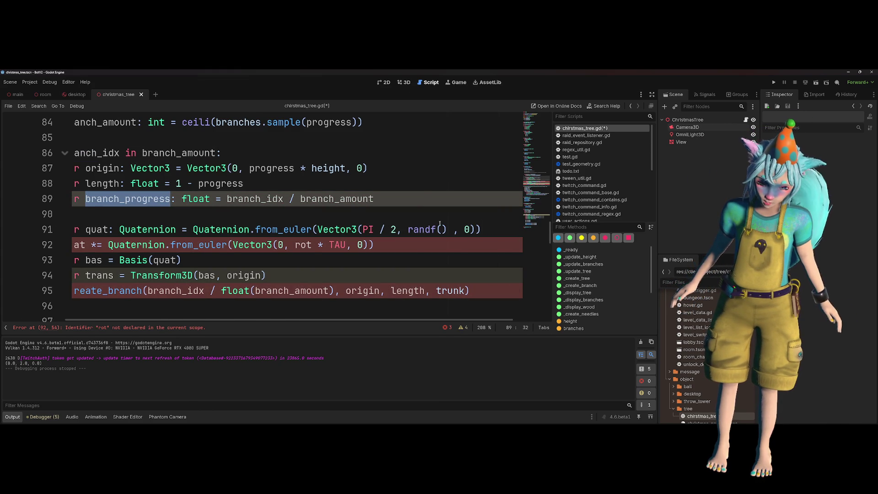
{"action": "left_click", "coordinate": [454, 230]}
{"action": "left_click_drag", "start_coordinate": [455, 230], "coordinate": [407, 230]}
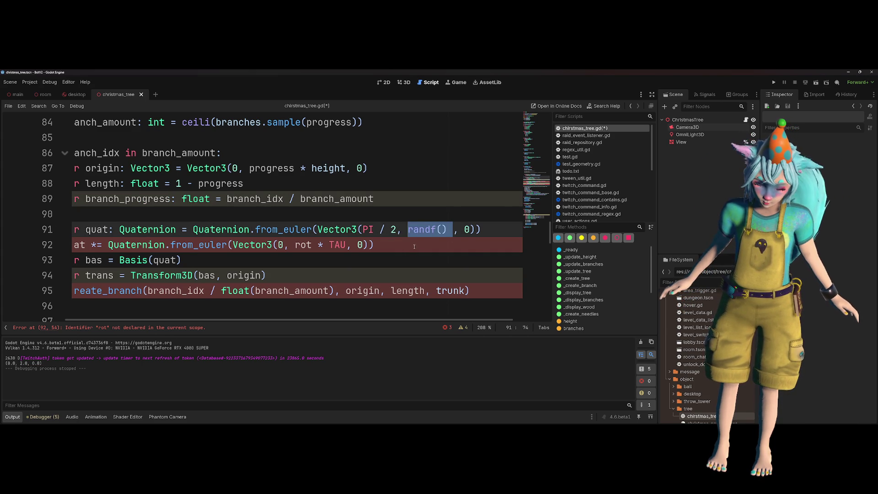
{"action": "type", "text": "branch_progress * TAU"}
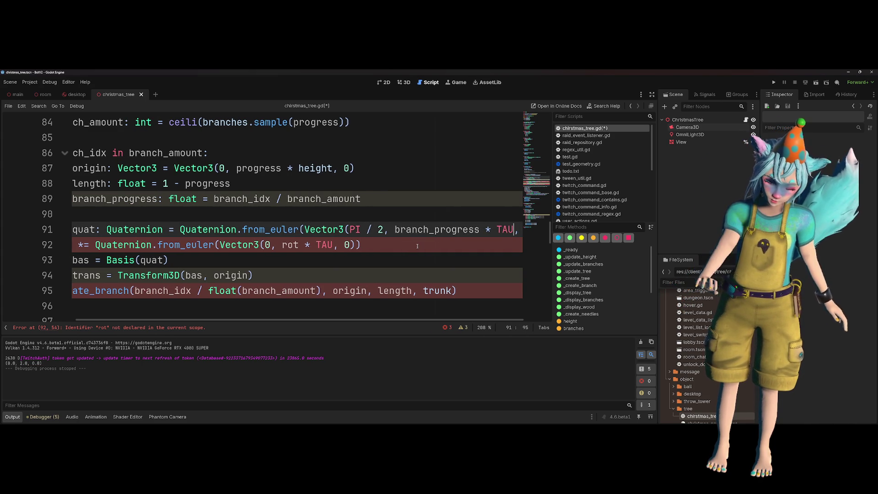
- Comment out the old rot rotation line 92 with Ctrl+K
{"action": "left_click", "coordinate": [417, 246]}
{"action": "key", "text": "shift+Home"}
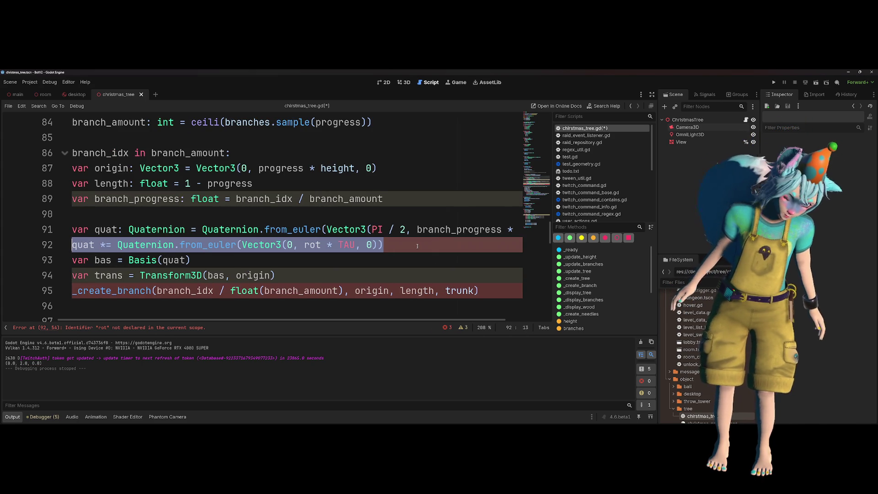
{"action": "key", "text": "ctrl+k"}
{"action": "key", "text": "Up"}
{"action": "key", "text": "Home"}
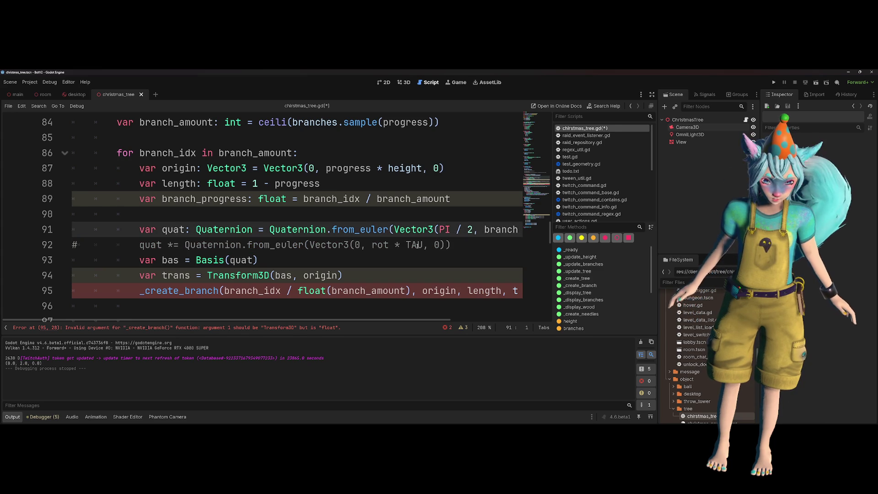
{"action": "key", "text": "Down"}
{"action": "key", "text": "Right"}
{"action": "scroll", "coordinate": [417, 245], "scroll_direction": "down", "scroll_amount": 1}
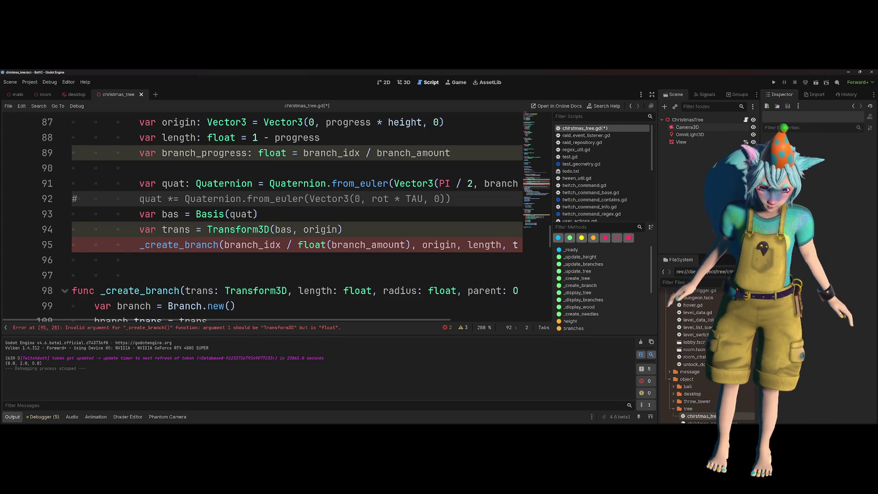
{"action": "mouse_move", "coordinate": [224, 245]}
{"action": "left_mouse_down"}
{"action": "mouse_move", "coordinate": [473, 246]}
{"action": "mouse_move", "coordinate": [457, 246]}
{"action": "left_mouse_up"}
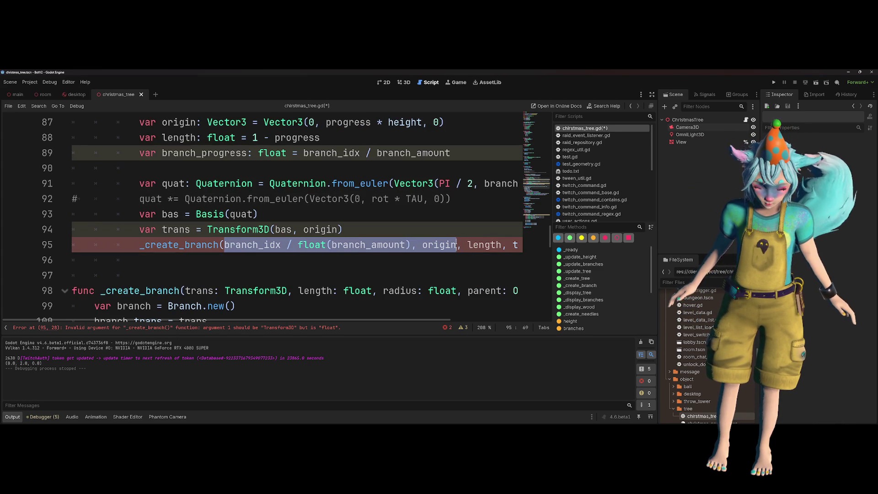
{"action": "type", "text": "trans"}
{"action": "key", "text": "Escape"}
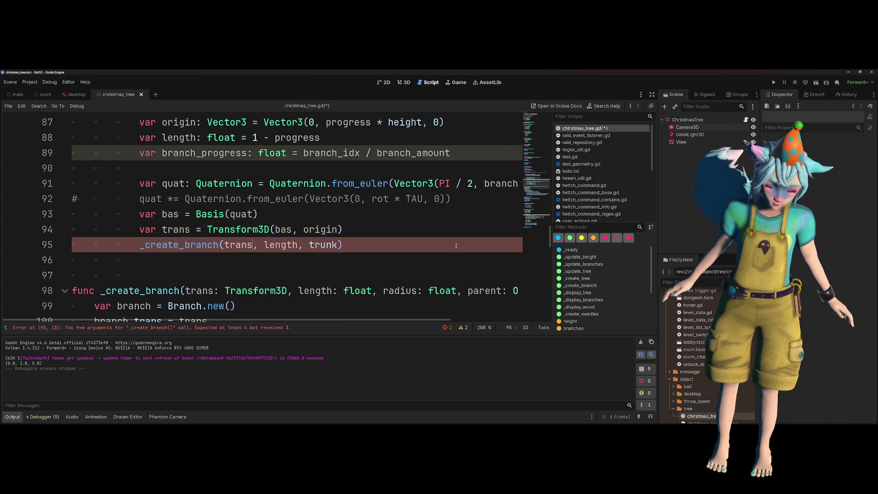
{"action": "key", "text": "Up"}
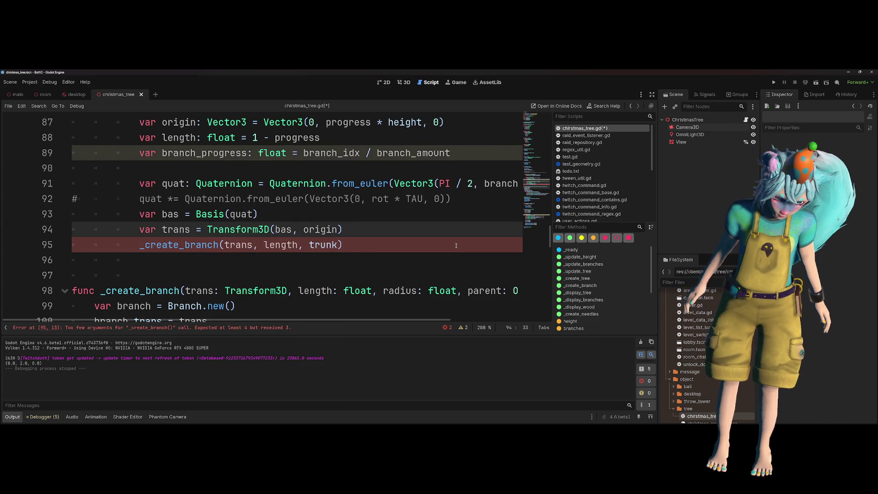
{"action": "key", "text": "Down"}
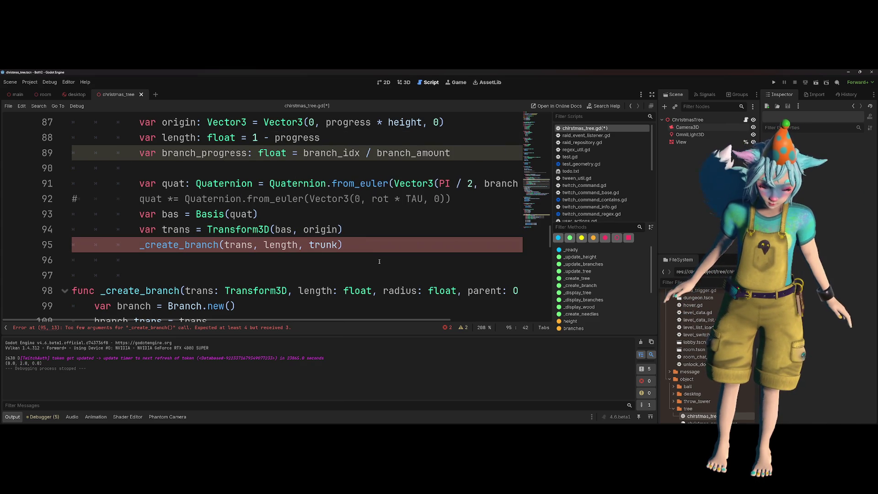
{"action": "scroll", "coordinate": [389, 260], "scroll_direction": "up", "scroll_amount": 2}
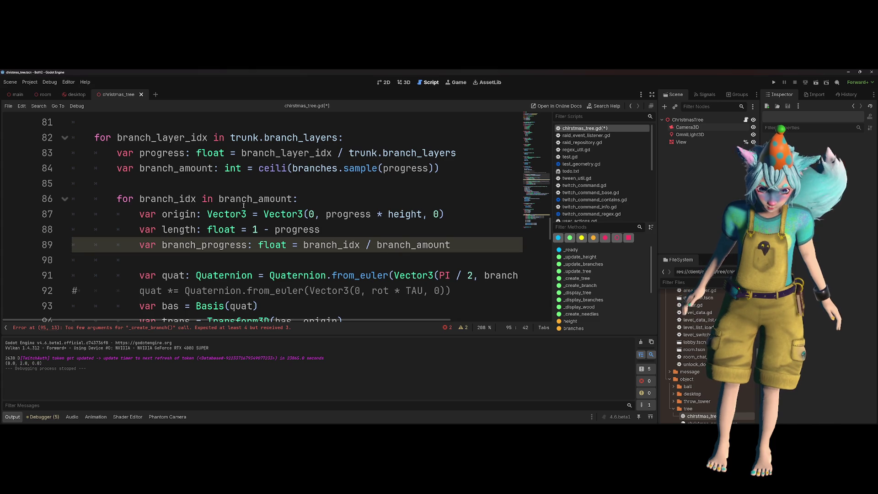
{"action": "mouse_move", "coordinate": [243, 204]}
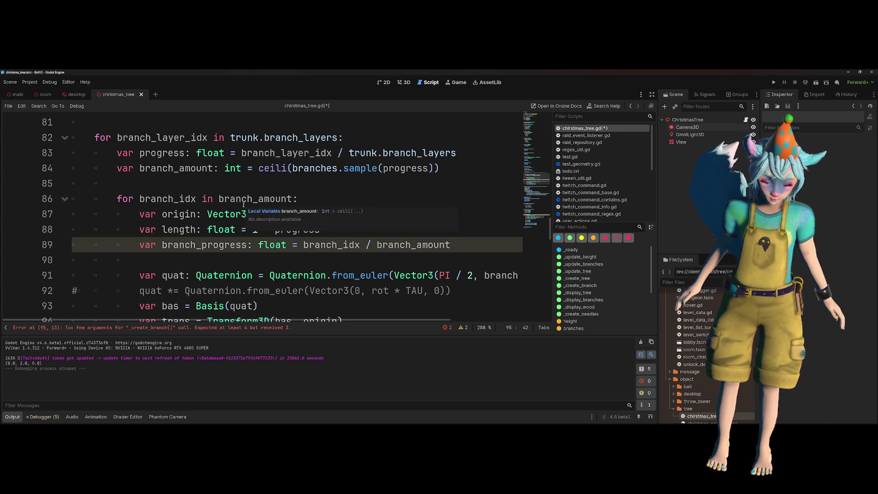
{"action": "scroll", "coordinate": [274, 206], "scroll_direction": "up", "scroll_amount": 1}
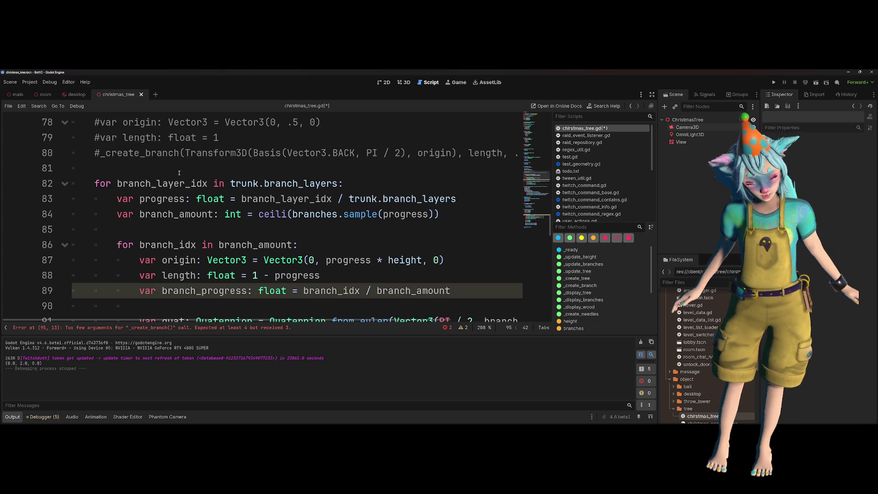
{"action": "double_click", "coordinate": [163, 184]}
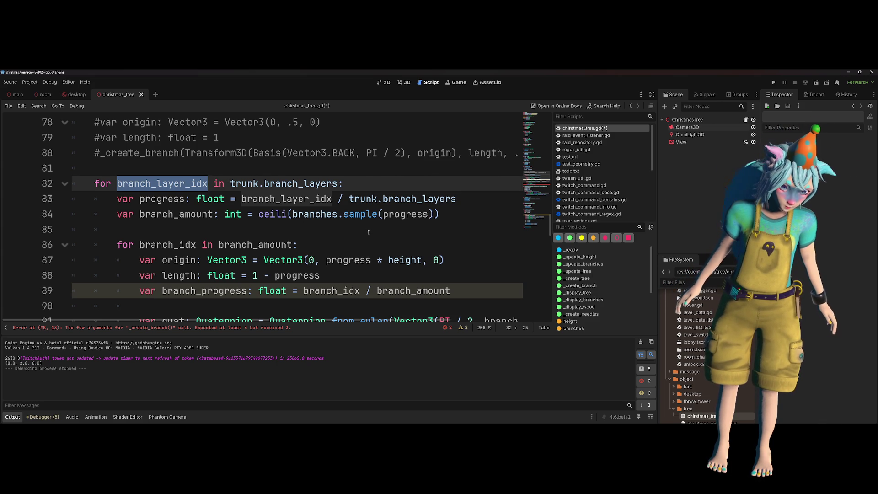
{"action": "scroll", "coordinate": [368, 232], "scroll_direction": "up", "scroll_amount": 7}
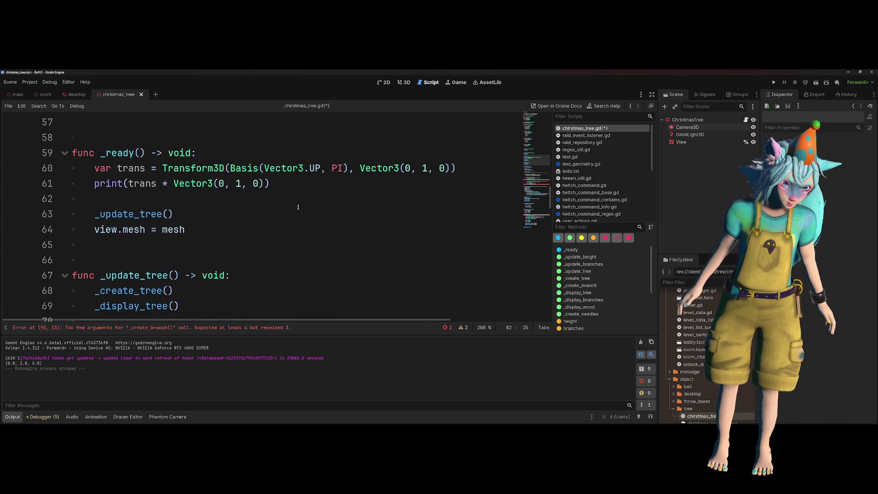
{"action": "scroll", "coordinate": [297, 207], "scroll_direction": "up", "scroll_amount": 8}
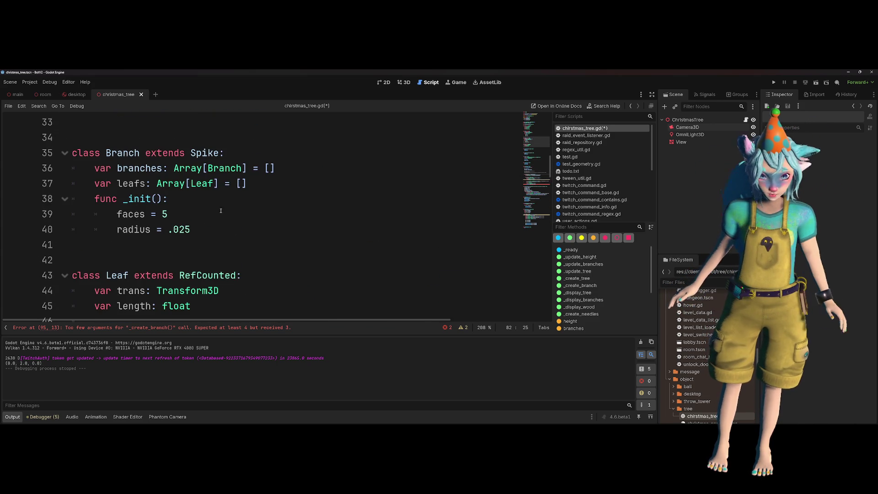
{"action": "double_click", "coordinate": [180, 229]}
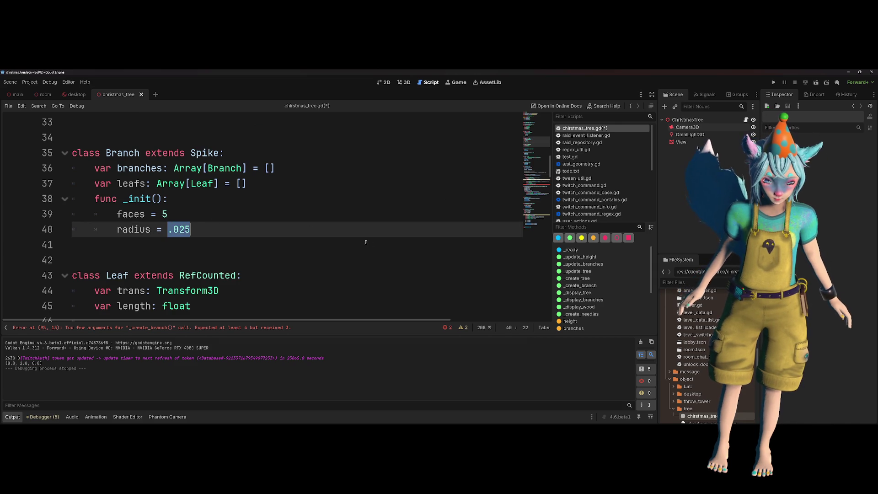
{"action": "scroll", "coordinate": [352, 238], "scroll_direction": "down", "scroll_amount": 17}
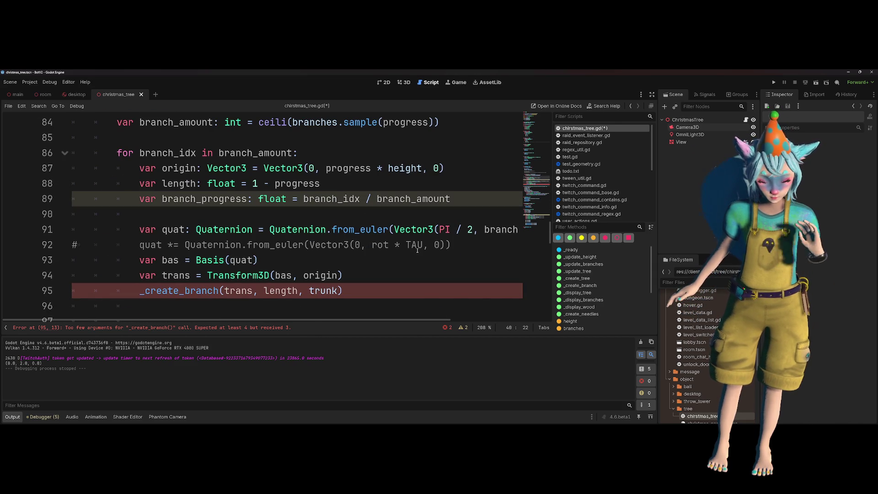
- Pass 0.05 * progress as the radius before trunk in the _create_branch call on line 95
{"action": "mouse_move", "coordinate": [415, 249]}
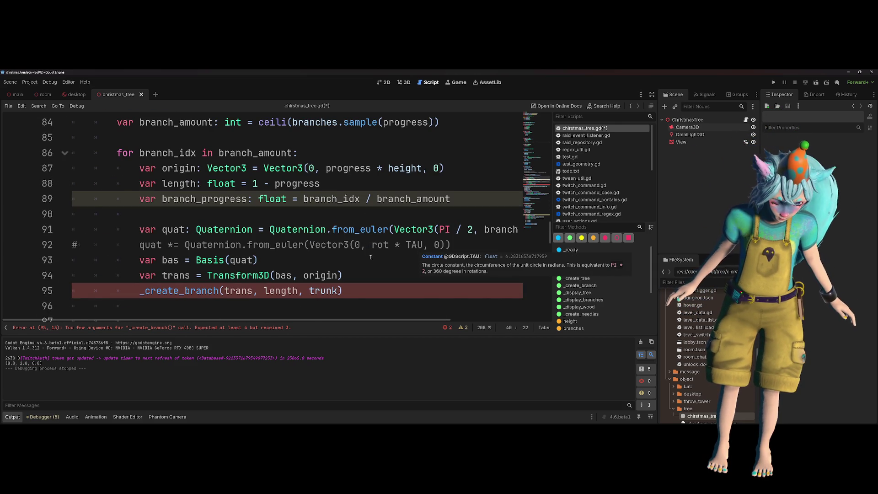
{"action": "left_click", "coordinate": [304, 289]}
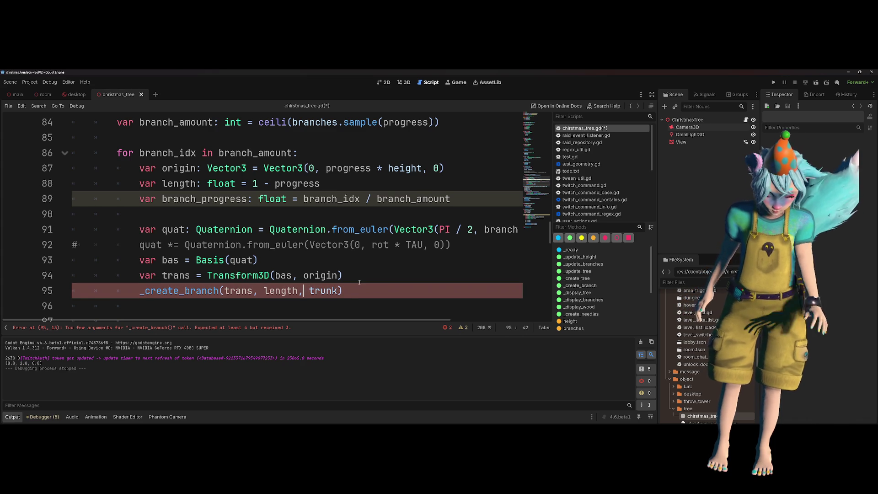
{"action": "type", "text": "0.05"}
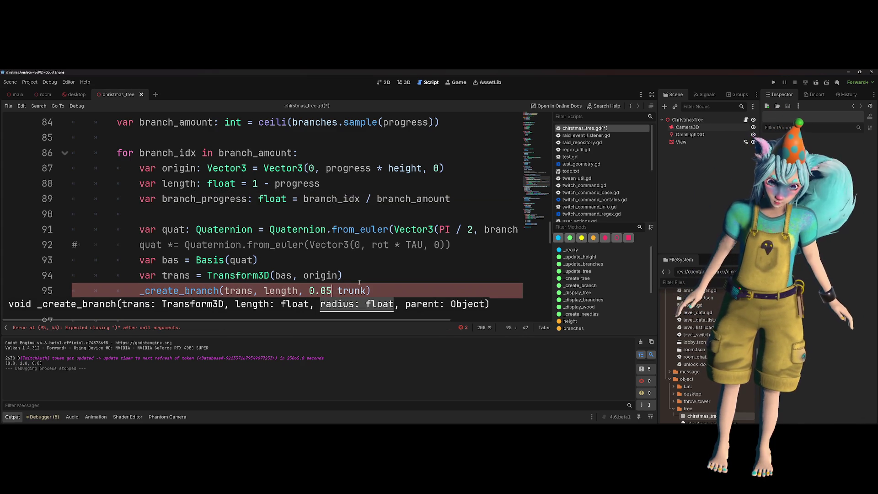
{"action": "type", "text": " /"}
{"action": "key", "text": "BackSpace"}
{"action": "key", "text": "BackSpace"}
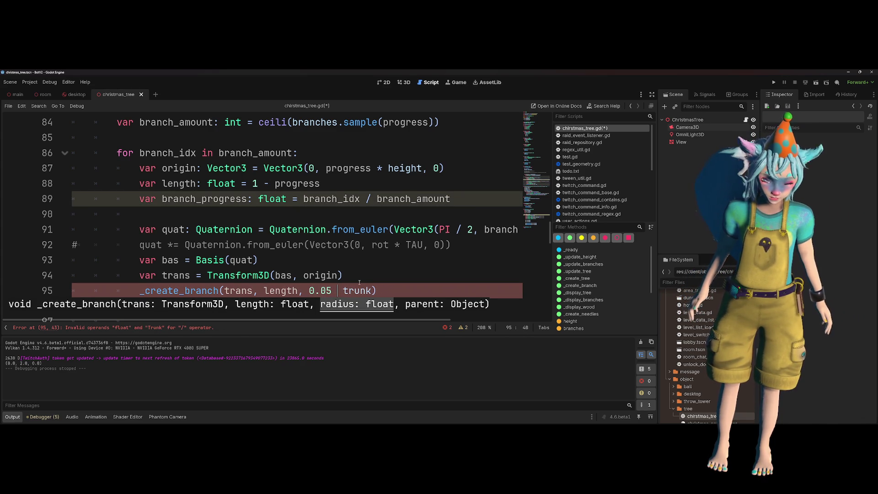
{"action": "type", "text": "*"}
{"action": "scroll", "coordinate": [279, 237], "scroll_direction": "up", "scroll_amount": 1}
{"action": "double_click", "coordinate": [164, 152]}
{"action": "scroll", "coordinate": [334, 269], "scroll_direction": "down", "scroll_amount": 1}
{"action": "left_click", "coordinate": [353, 292]}
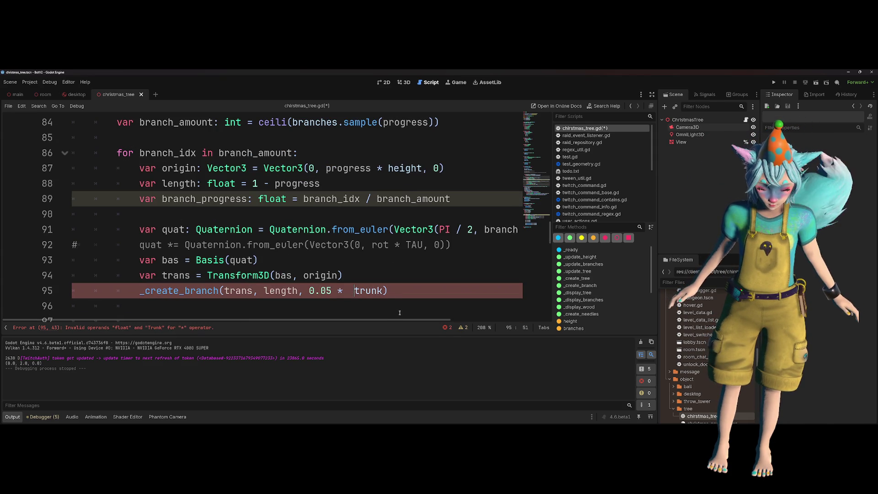
{"action": "type", "text": "progress,"}
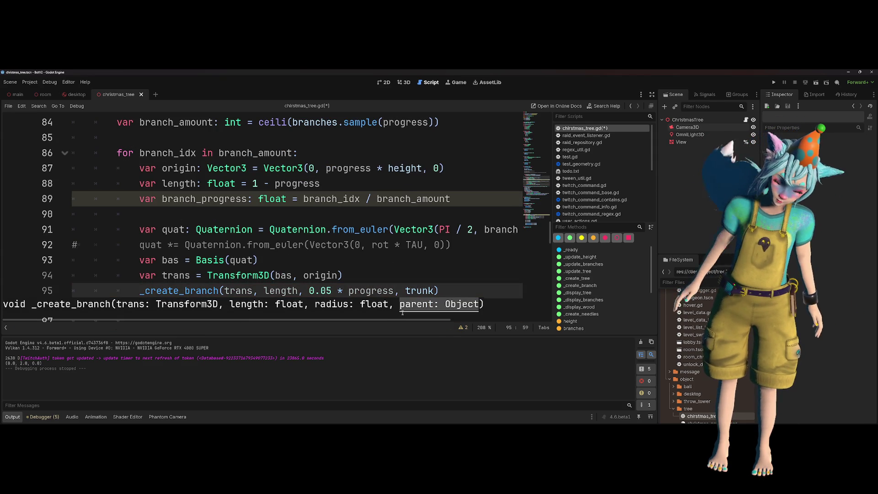
{"action": "left_click", "coordinate": [429, 257]}
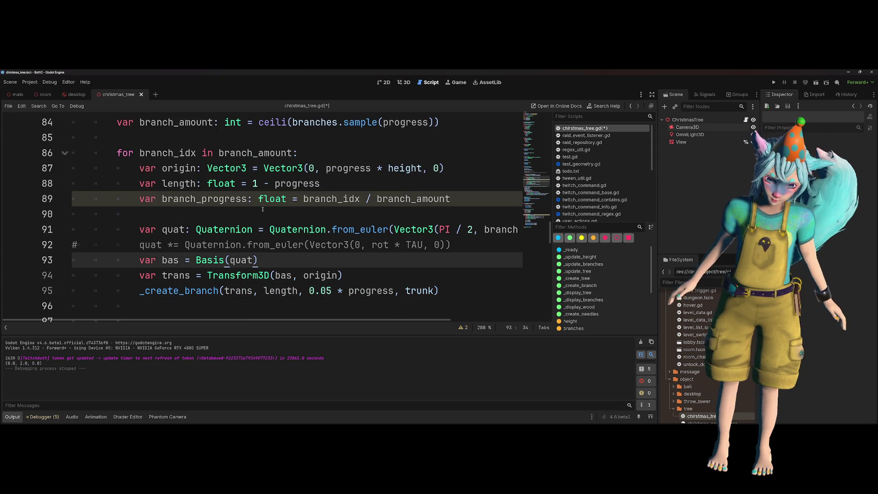
- Wrap branch_amount in float() on line 89, save, and run the current scene
{"action": "double_click", "coordinate": [205, 198]}
{"action": "scroll", "coordinate": [325, 217], "scroll_direction": "right", "scroll_amount": 2}
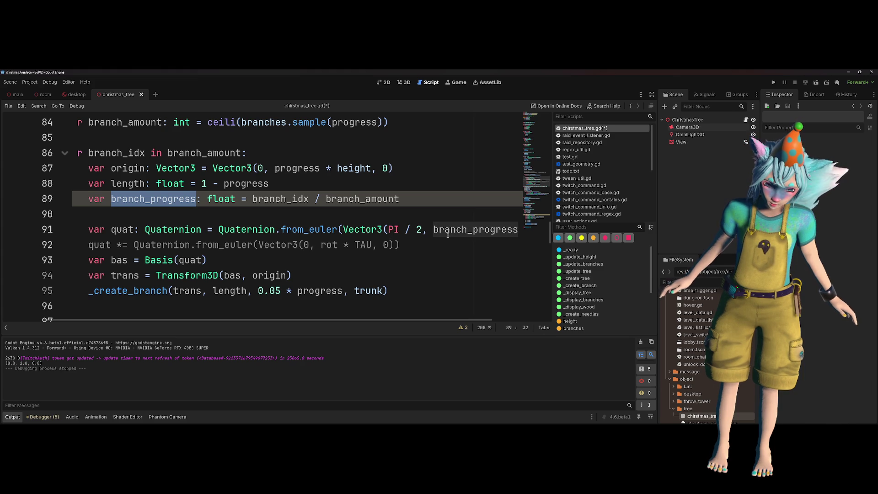
{"action": "left_click", "coordinate": [309, 197]}
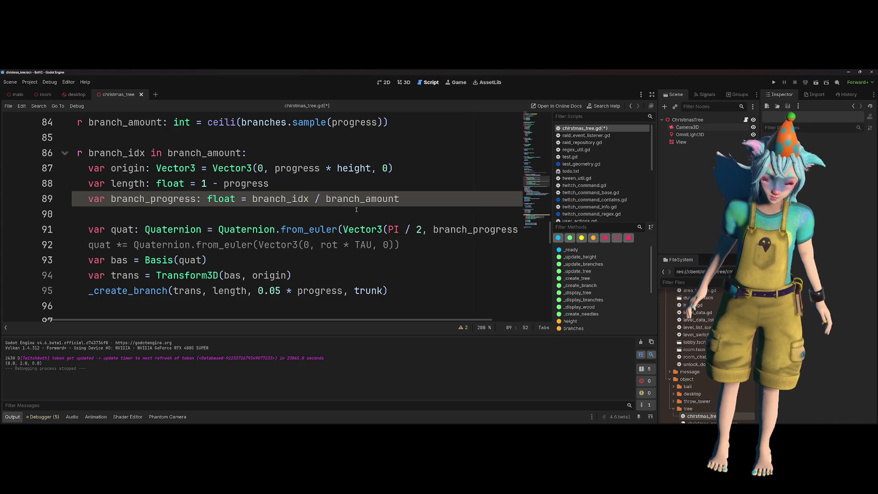
{"action": "key", "text": "ctrl+Left"}
{"action": "type", "text": "float("}
{"action": "key", "text": "End"}
{"action": "type", "text": ")"}
{"action": "key", "text": "ctrl+s"}
{"action": "left_click", "coordinate": [370, 215]}
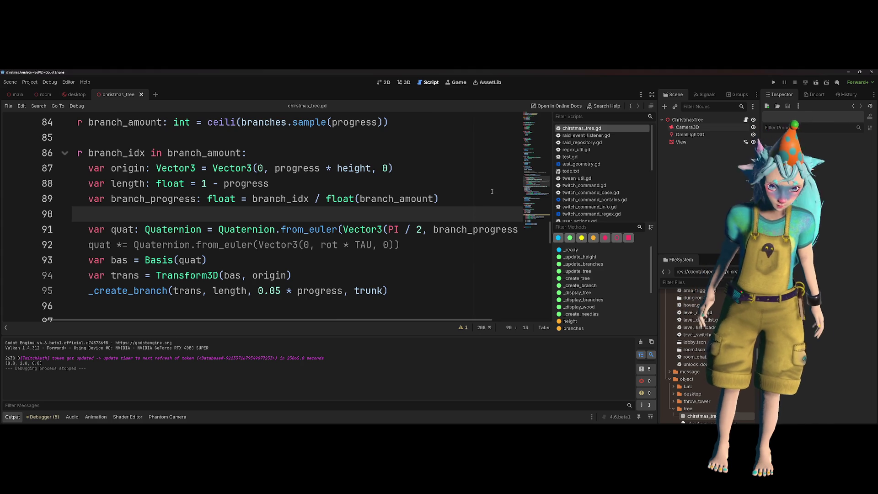
{"action": "left_click", "coordinate": [817, 82]}
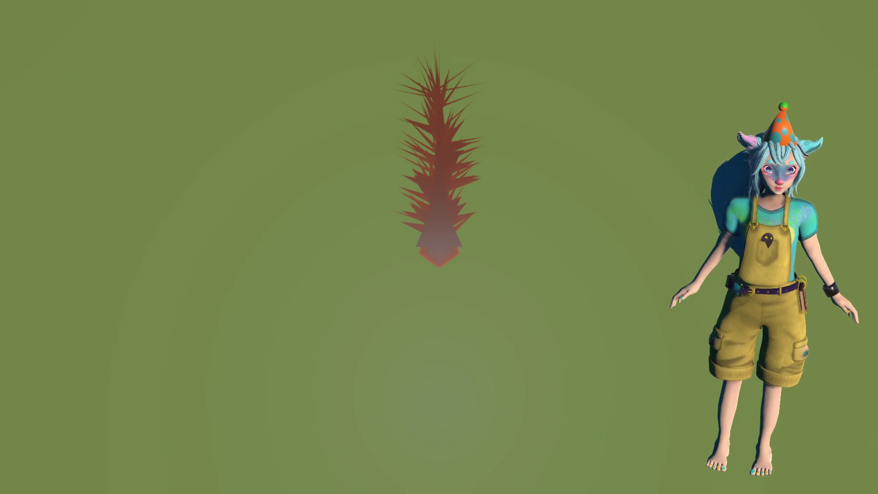
- Tilt the game view upward to look over the red, spike-covered tree
{"action": "left_click", "coordinate": [416, 251]}
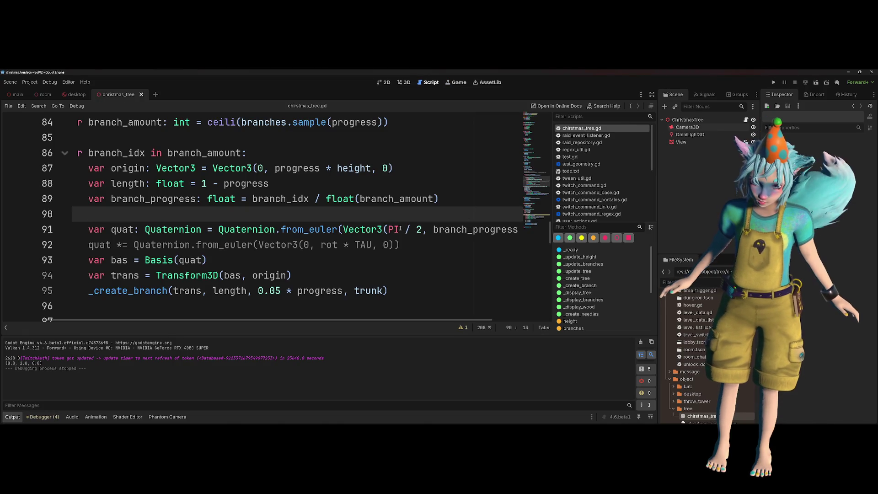
- Move branch_progress * TAU from line 91 (leaving 0) to replace rot * TAU on line 92
{"action": "left_click", "coordinate": [390, 230]}
{"action": "left_click", "coordinate": [235, 245]}
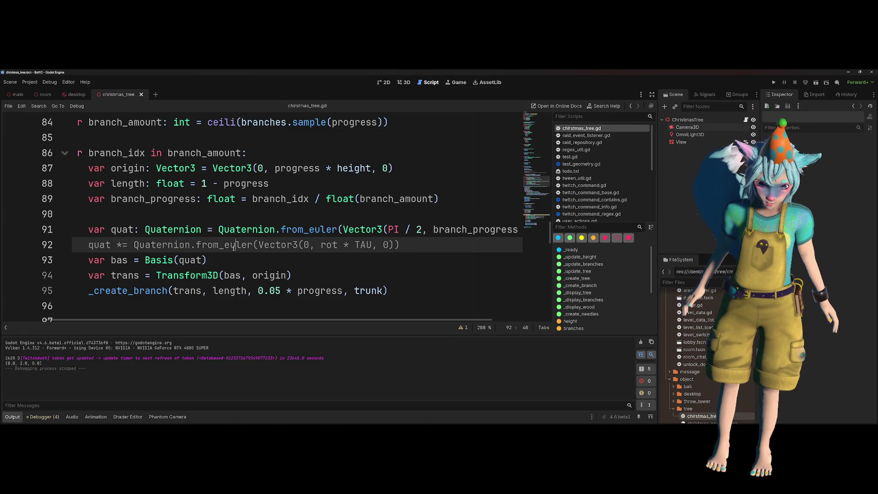
{"action": "key", "text": "Home"}
{"action": "key", "text": "Home"}
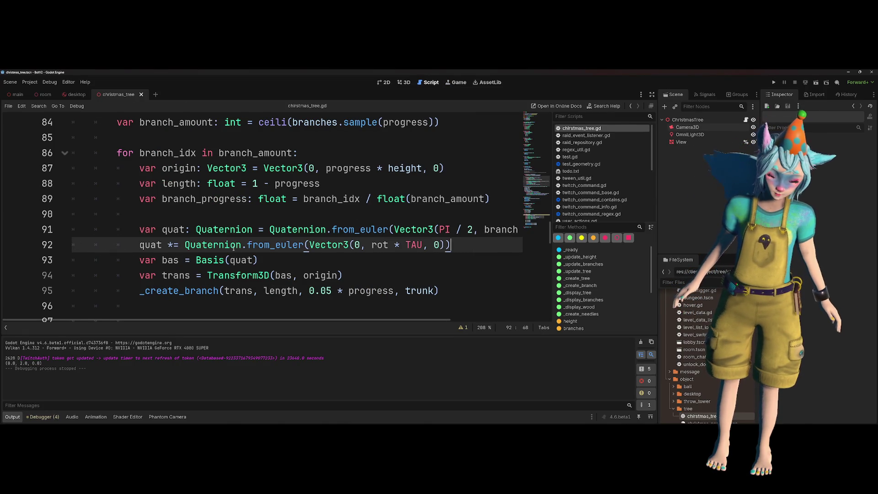
{"action": "key", "text": "Up"}
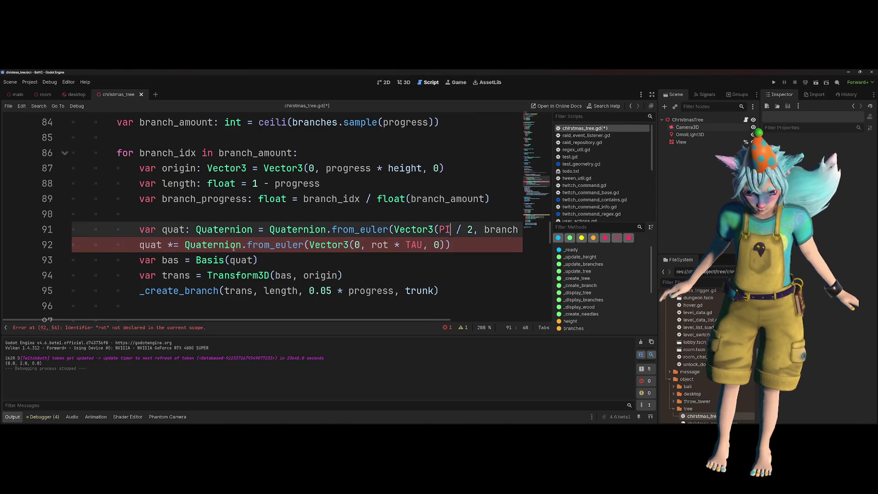
{"action": "key", "text": "End"}
{"action": "key", "text": "Left"}
{"action": "key", "text": "Left"}
{"action": "key", "text": "Left"}
{"action": "key", "text": "ctrl+shift+Left"}
{"action": "key", "text": "ctrl+shift+Left"}
{"action": "key", "text": "ctrl+shift+Left"}
{"action": "key", "text": "ctrl+shift+Left"}
{"action": "key", "text": "shift+Right"}
{"action": "key", "text": "shift+Right"}
{"action": "key", "text": "shift+Right"}
{"action": "type", "text": "0"}
{"action": "key", "text": "Down"}
{"action": "key", "text": "Left"}
{"action": "key", "text": "Left"}
{"action": "key", "text": "Left"}
{"action": "key", "text": "ctrl+shift+Left"}
{"action": "key", "text": "ctrl+shift+Left"}
{"action": "key", "text": "ctrl+shift+Left"}
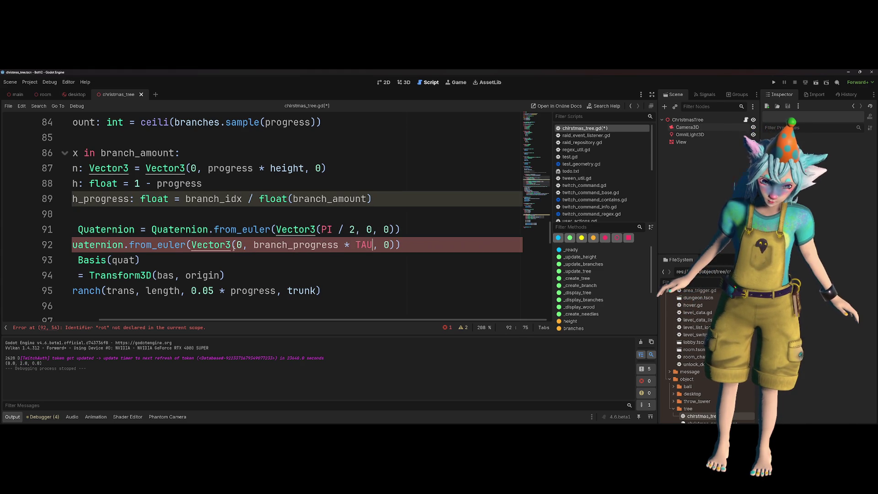
{"action": "type", "text": "branch_progress * TAU"}
{"action": "key", "text": "Up"}
- Change the branch radius on line 95 to 0.05 * (1-progress), save, and run the scene
{"action": "scroll", "coordinate": [222, 232], "scroll_direction": "left", "scroll_amount": 2}
{"action": "scroll", "coordinate": [222, 232], "scroll_direction": "down", "scroll_amount": 1}
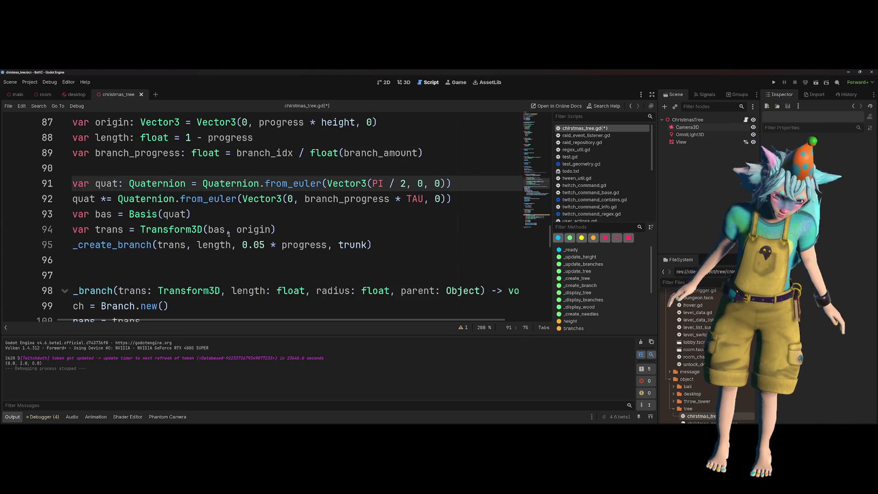
{"action": "left_click", "coordinate": [281, 245]}
{"action": "type", "text": "("}
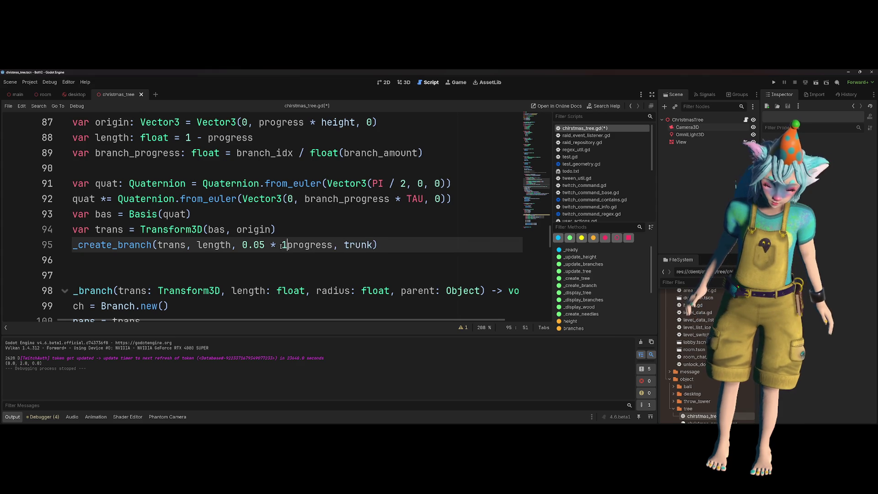
{"action": "type", "text": "1-"}
{"action": "key", "text": "Left"}
{"action": "key", "text": "Left"}
{"action": "left_click", "coordinate": [344, 244]}
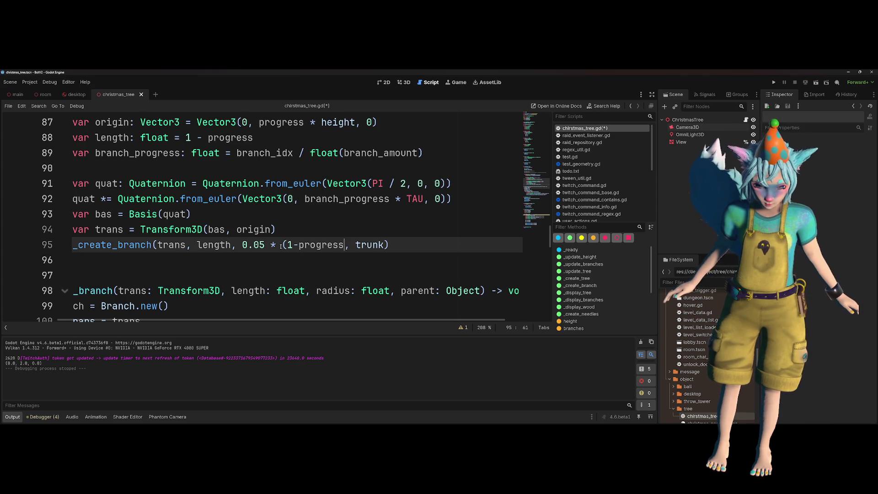
{"action": "type", "text": ")"}
{"action": "key", "text": "Up"}
{"action": "key", "text": "ctrl+s"}
{"action": "left_click", "coordinate": [816, 82]}
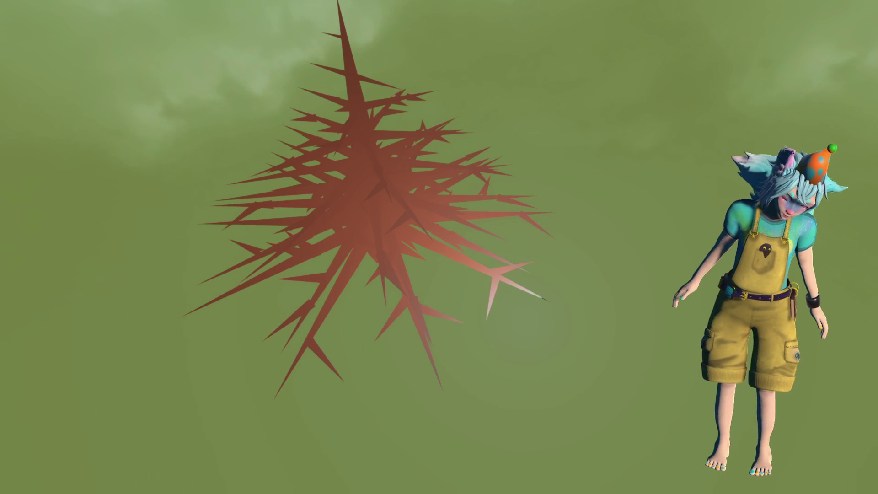
{"action": "key", "text": "F8"}
{"action": "scroll", "coordinate": [272, 226], "scroll_direction": "down", "scroll_amount": 1}
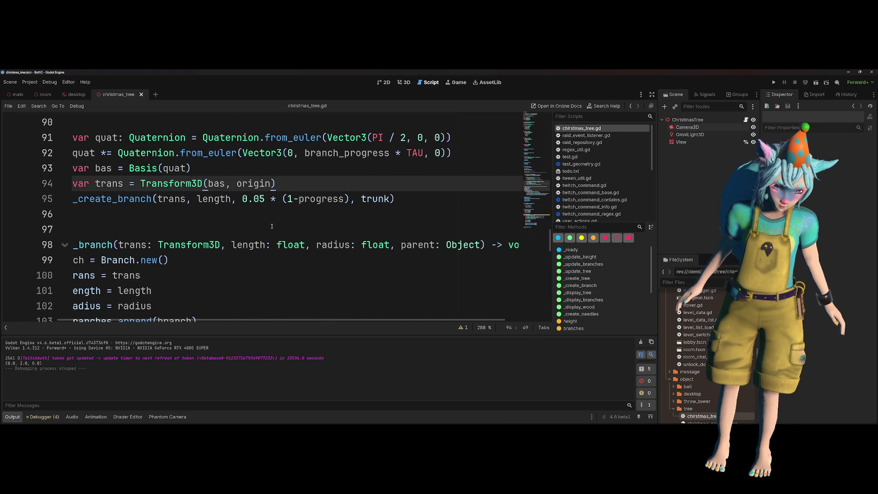
- Complete line 104's radius check with the minimum_branch_radius constant
{"action": "scroll", "coordinate": [272, 226], "scroll_direction": "down", "scroll_amount": 3}
{"action": "mouse_move", "coordinate": [296, 218]}
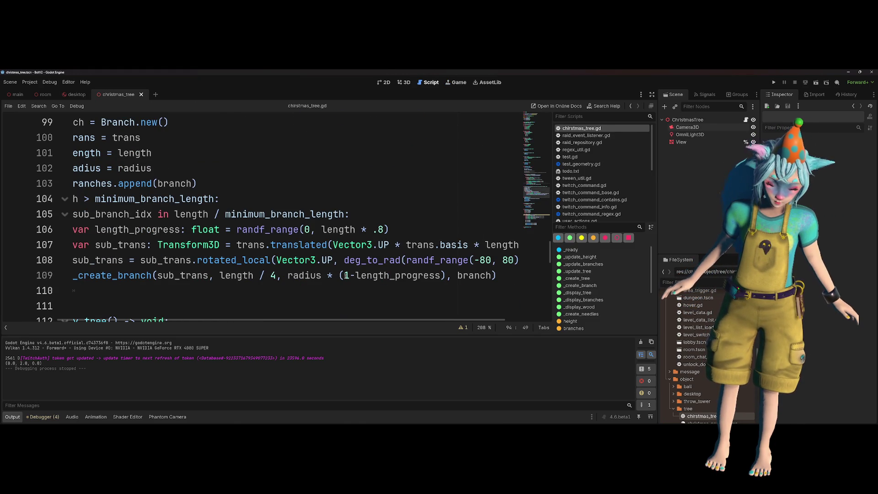
{"action": "double_click", "coordinate": [312, 277]}
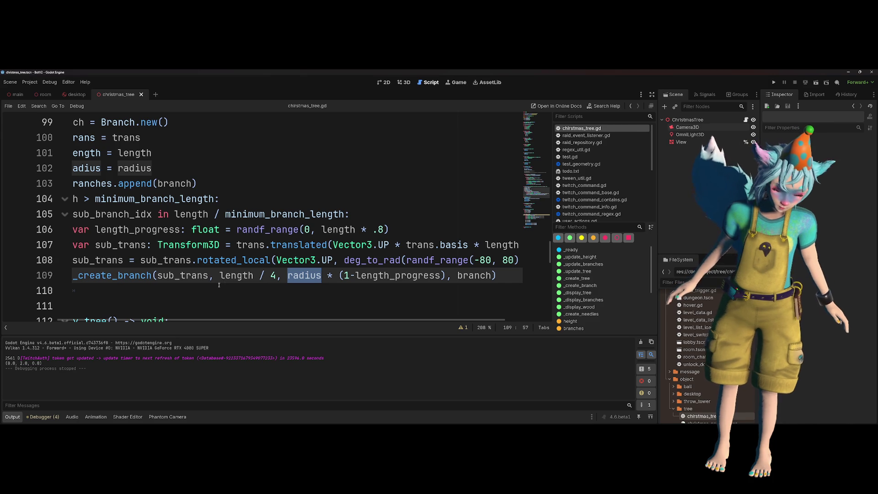
{"action": "mouse_move", "coordinate": [232, 276]}
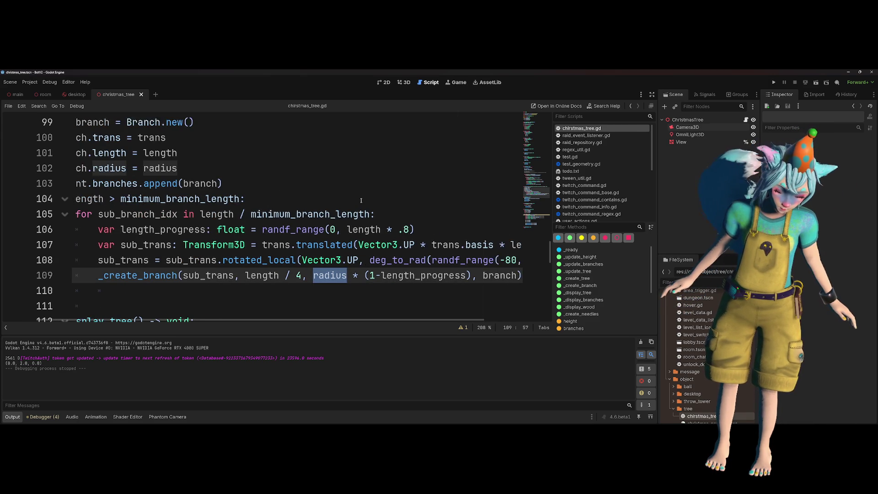
{"action": "left_click", "coordinate": [300, 202]}
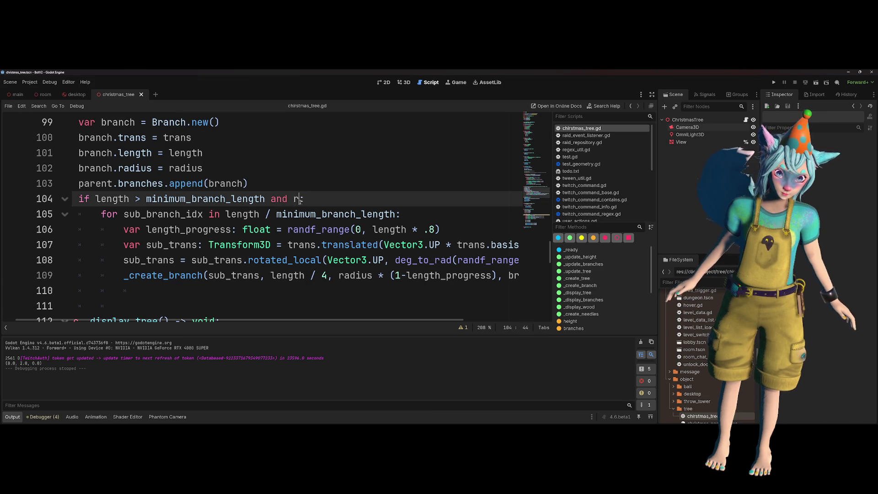
{"action": "type", "text": "ra"}
{"action": "key", "text": "Return"}
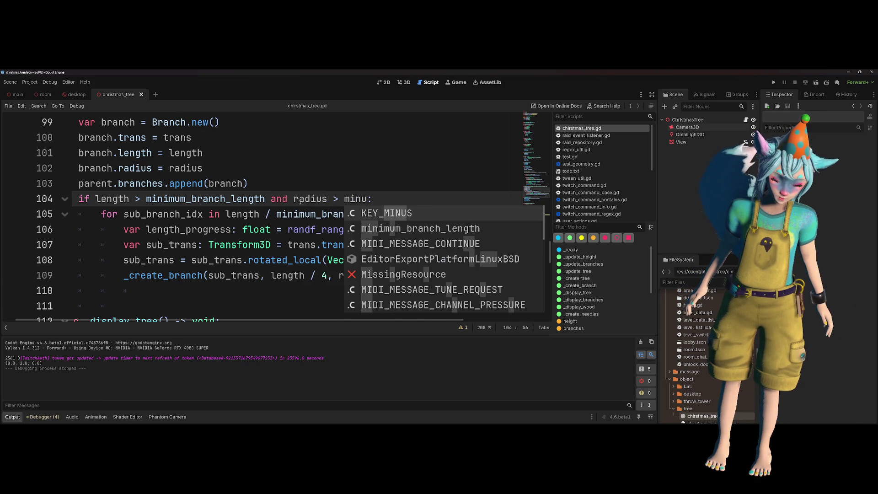
{"action": "key", "text": "BackSpace"}
{"action": "type", "text": "imum_b"}
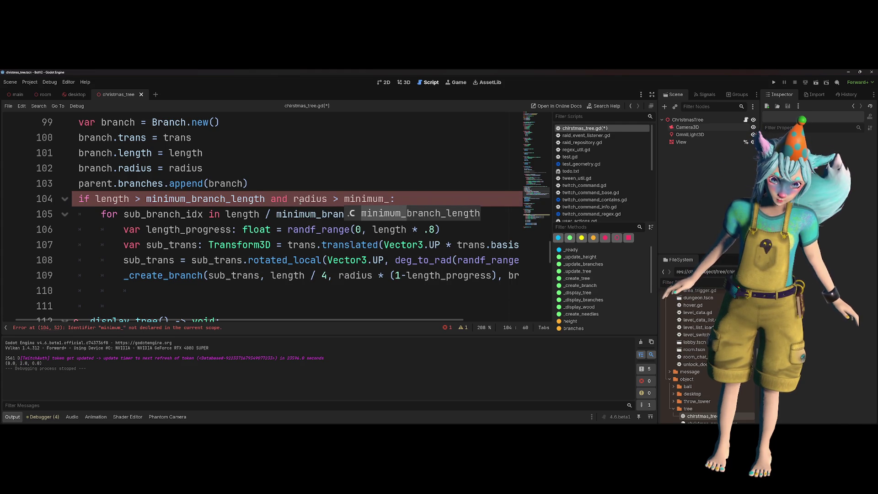
{"action": "type", "text": "ranch_ra"}
{"action": "key", "text": "ctrl+shift+Left"}
{"action": "key", "text": "Left"}
- Declare 'const minimum_branch_radius: float = 0.01' below minimum_branch_length and save
{"action": "scroll", "coordinate": [300, 202], "scroll_direction": "up", "scroll_amount": 13}
{"action": "scroll", "coordinate": [300, 201], "scroll_direction": "up", "scroll_amount": 11}
{"action": "scroll", "coordinate": [299, 197], "scroll_direction": "up", "scroll_amount": 5}
{"action": "left_click", "coordinate": [263, 203]}
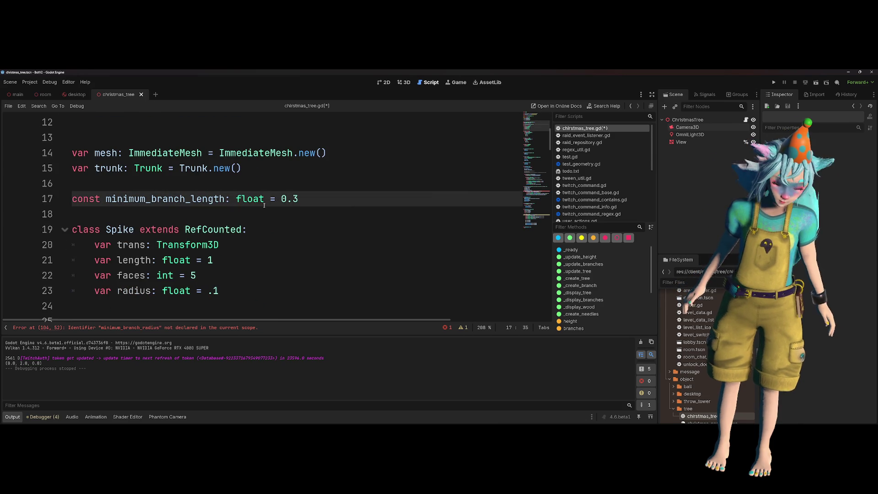
{"action": "key", "text": "Return"}
{"action": "type", "text": "const minimum_branch_radius"}
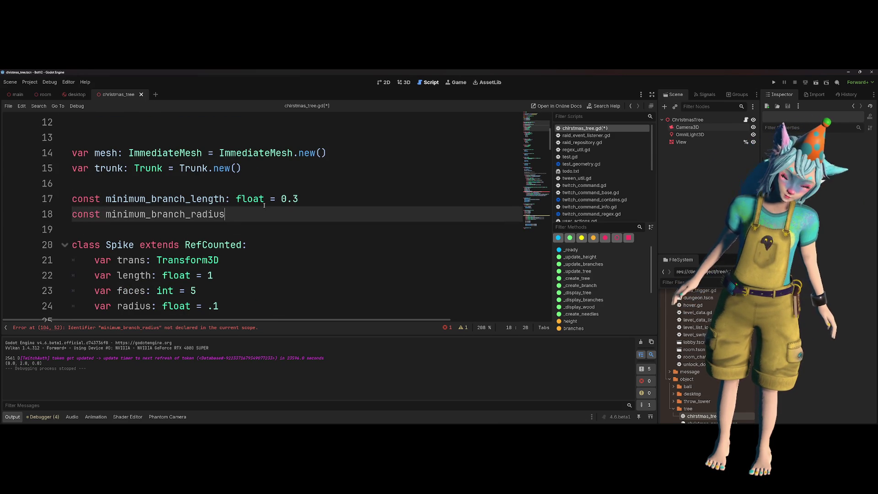
{"action": "type", "text": ": float = "}
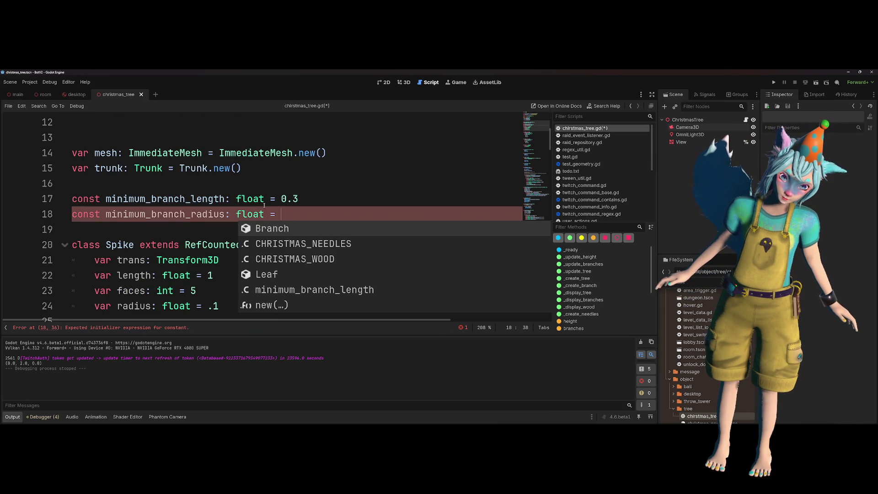
{"action": "type", "text": "0.01"}
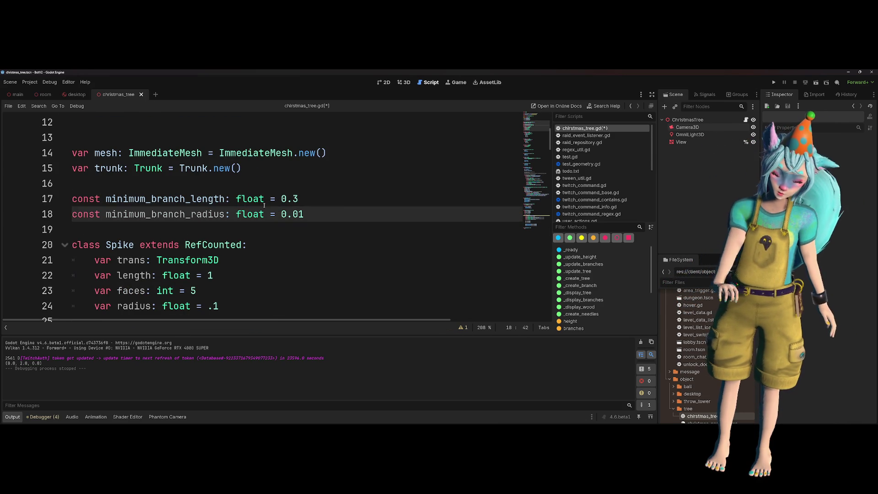
{"action": "key", "text": "ctrl+s"}
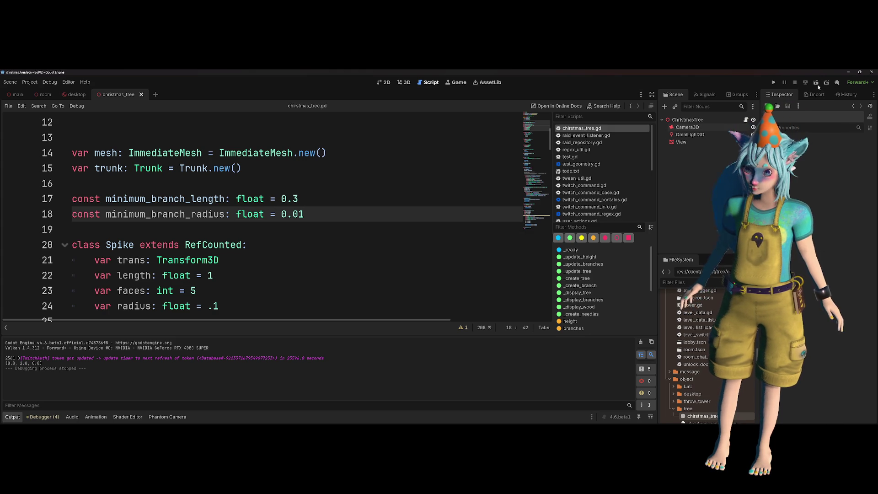
{"action": "left_click", "coordinate": [816, 82]}
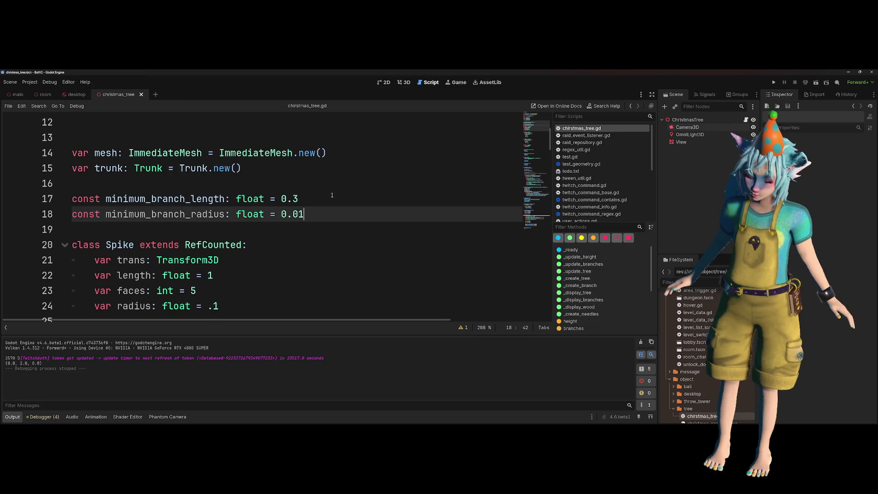
- Change the trunk's branch layer count on line 28 from 10 to 5
{"action": "scroll", "coordinate": [331, 196], "scroll_direction": "up", "scroll_amount": 4}
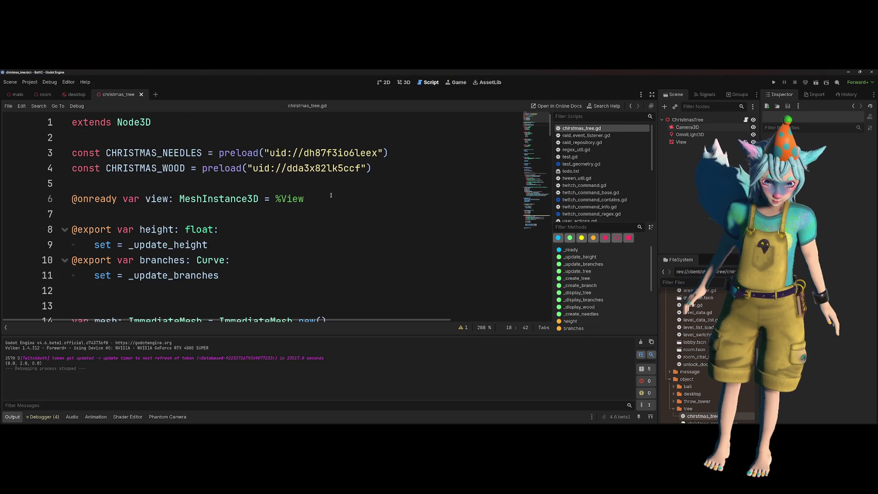
{"action": "scroll", "coordinate": [331, 195], "scroll_direction": "down", "scroll_amount": 6}
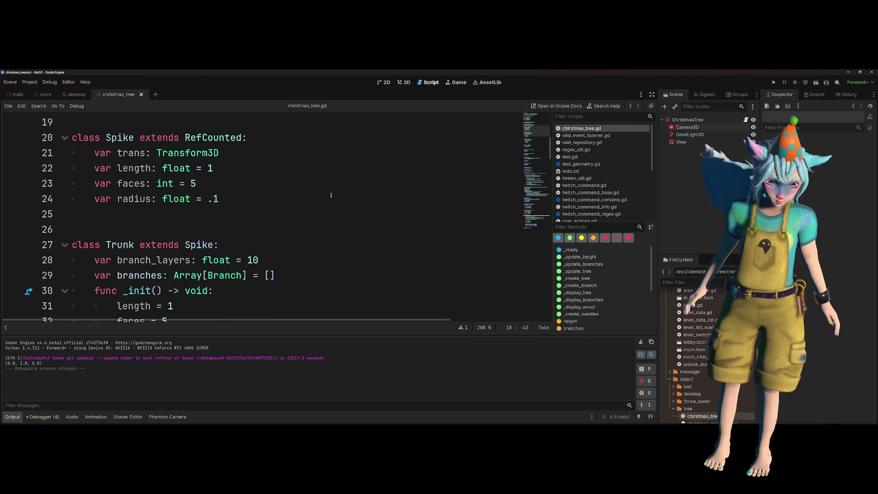
{"action": "double_click", "coordinate": [269, 261]}
{"action": "type", "text": "5"}
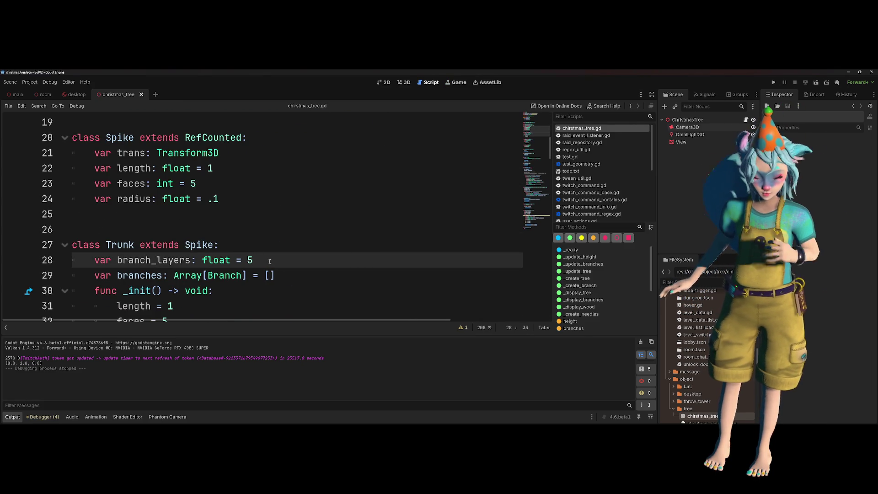
- Set the trunk length on line 31 from 1 to 2 and run the scene with F6
{"action": "scroll", "coordinate": [269, 261], "scroll_direction": "up", "scroll_amount": 1}
{"action": "scroll", "coordinate": [269, 261], "scroll_direction": "up", "scroll_amount": 3}
{"action": "scroll", "coordinate": [269, 261], "scroll_direction": "down", "scroll_amount": 3}
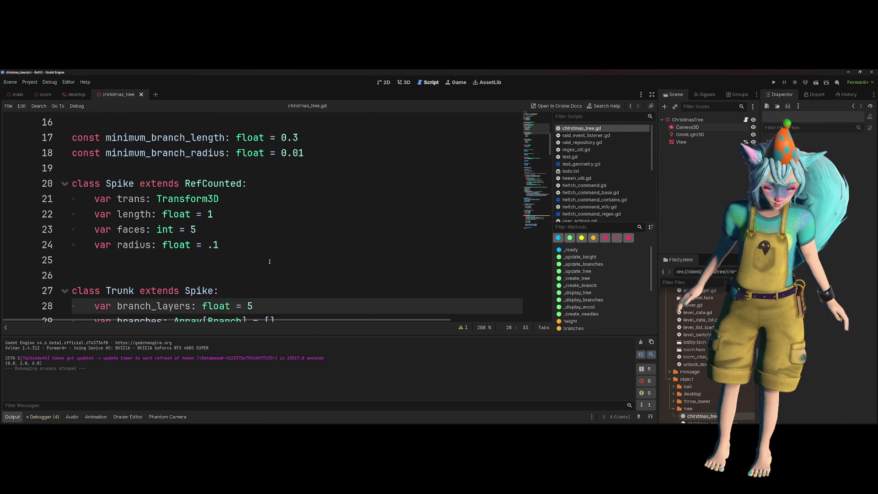
{"action": "scroll", "coordinate": [269, 261], "scroll_direction": "down", "scroll_amount": 2}
{"action": "left_click", "coordinate": [211, 263]}
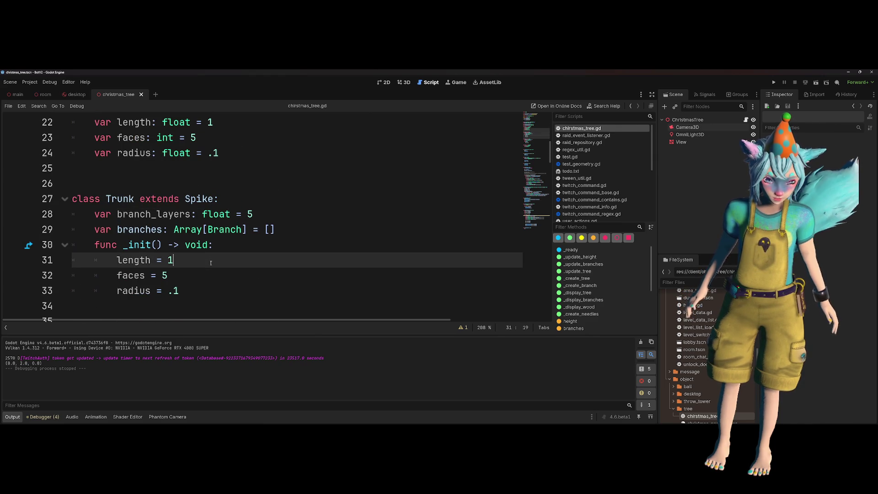
{"action": "key", "text": "BackSpace"}
{"action": "type", "text": "2"}
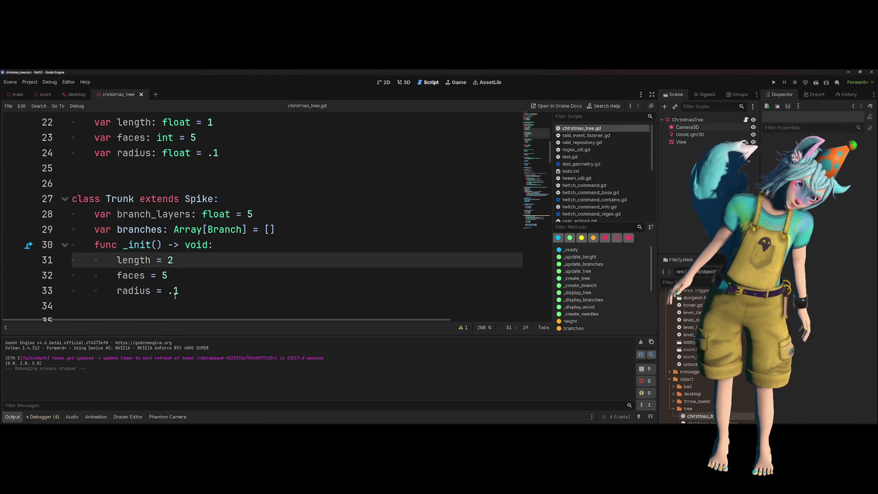
{"action": "key", "text": "F6"}
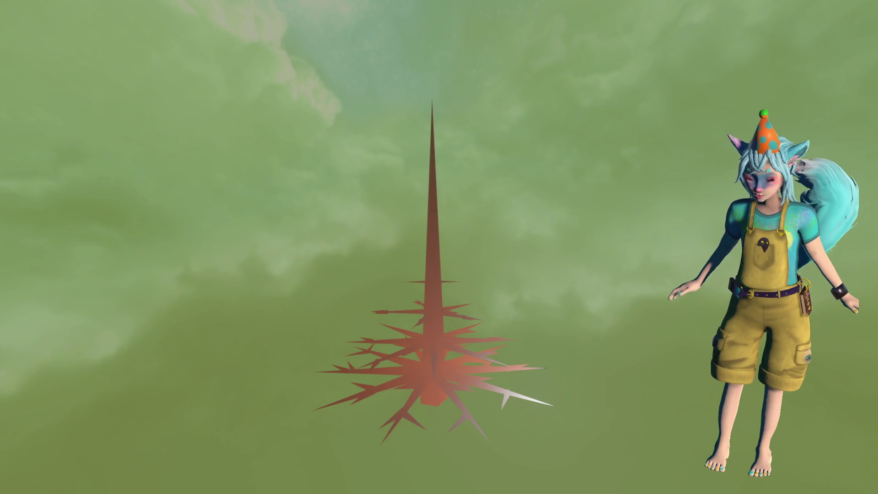
- Stop the running tall tapered tree preview using the Stop button
{"action": "left_click", "coordinate": [795, 83]}
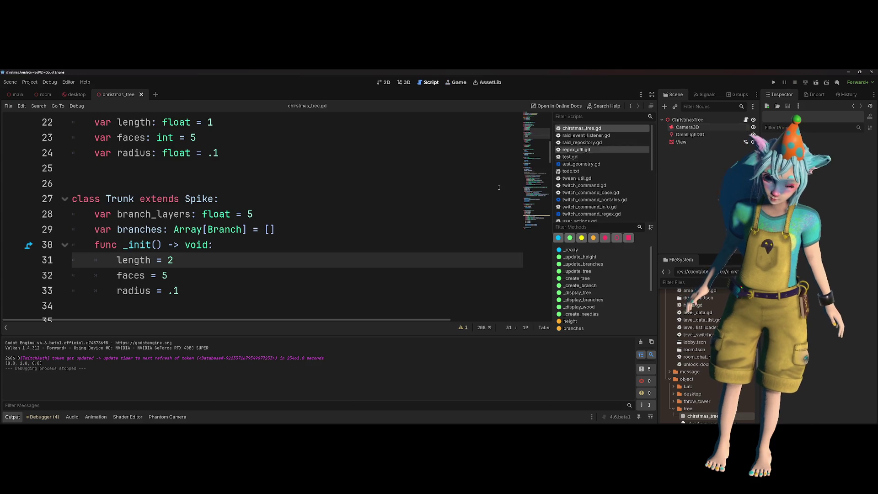
- Change height to trunk.height in the branch origin on line 88
{"action": "scroll", "coordinate": [404, 195], "scroll_direction": "down", "scroll_amount": 7}
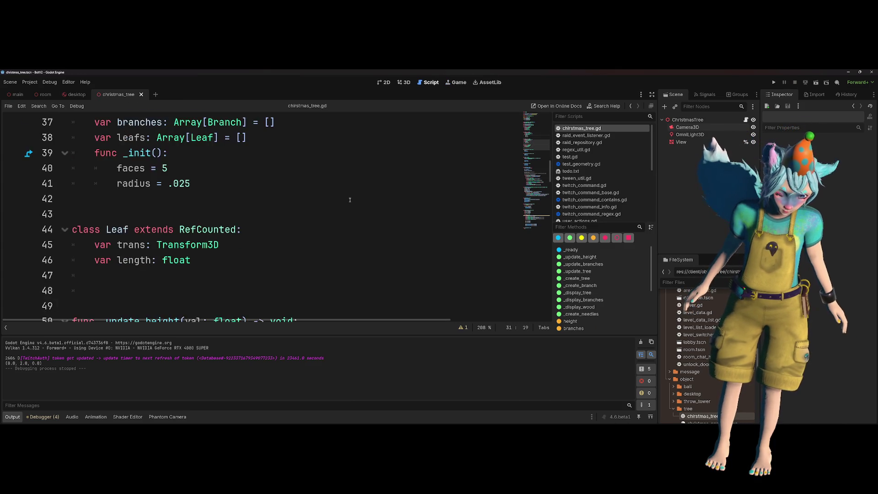
{"action": "scroll", "coordinate": [351, 199], "scroll_direction": "down", "scroll_amount": 13}
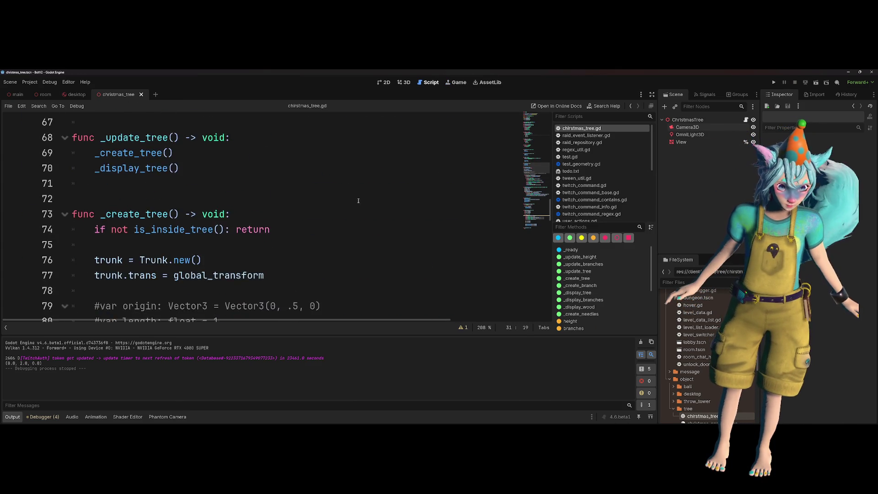
{"action": "scroll", "coordinate": [220, 210], "scroll_direction": "up", "scroll_amount": 4}
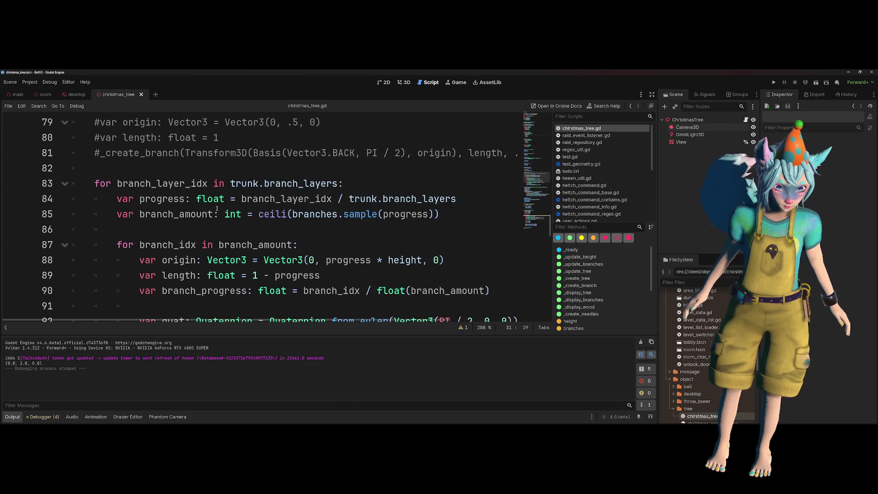
{"action": "left_click", "coordinate": [151, 168]}
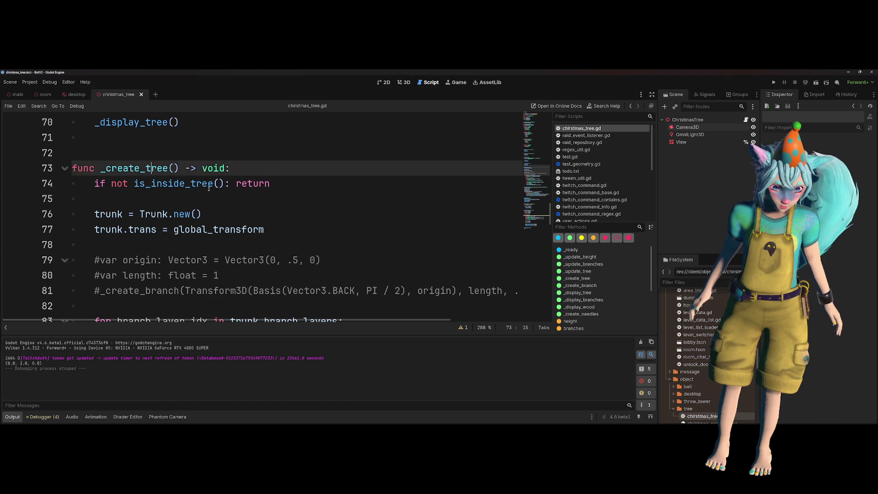
{"action": "scroll", "coordinate": [248, 209], "scroll_direction": "down", "scroll_amount": 2}
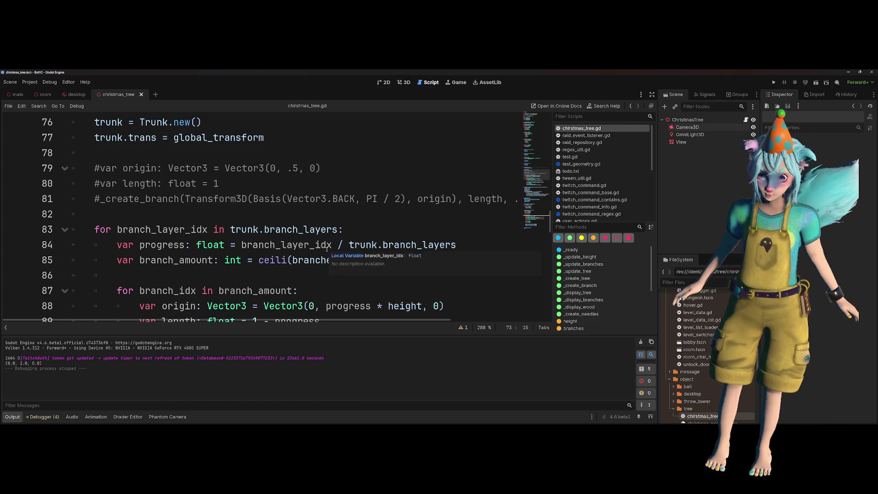
{"action": "scroll", "coordinate": [327, 248], "scroll_direction": "down", "scroll_amount": 1}
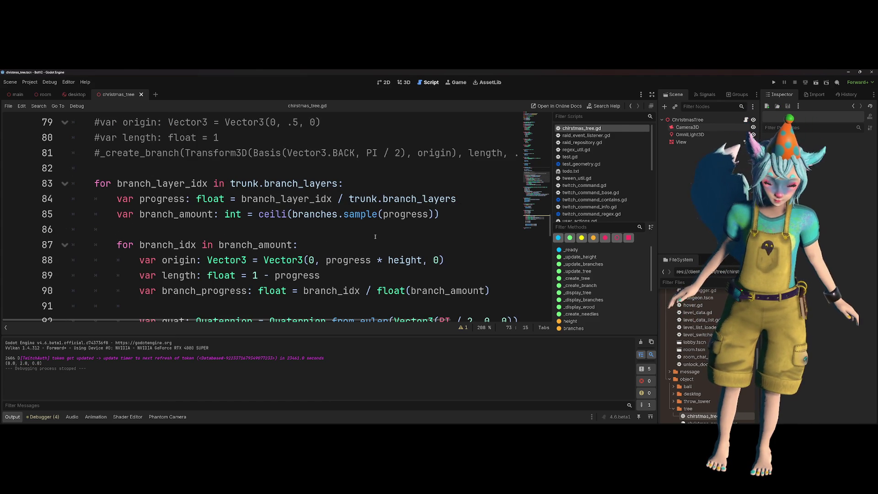
{"action": "scroll", "coordinate": [375, 236], "scroll_direction": "up", "scroll_amount": 1}
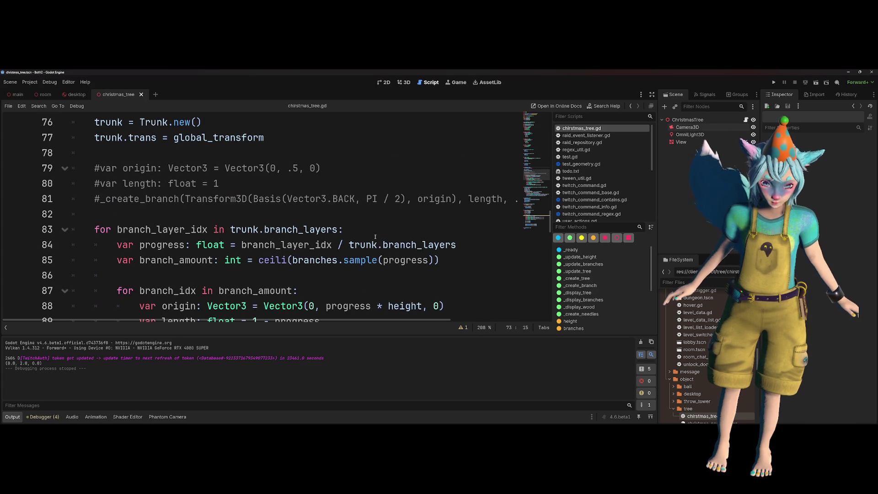
{"action": "double_click", "coordinate": [410, 305]}
{"action": "scroll", "coordinate": [409, 294], "scroll_direction": "up", "scroll_amount": 20}
{"action": "scroll", "coordinate": [404, 287], "scroll_direction": "down", "scroll_amount": 7}
{"action": "scroll", "coordinate": [402, 287], "scroll_direction": "down", "scroll_amount": 1}
{"action": "scroll", "coordinate": [400, 287], "scroll_direction": "up", "scroll_amount": 1}
{"action": "scroll", "coordinate": [366, 284], "scroll_direction": "down", "scroll_amount": 1}
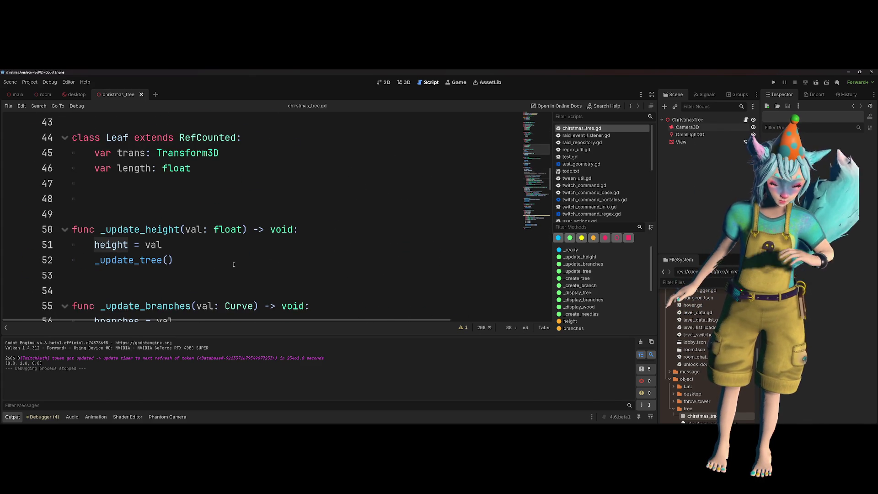
{"action": "scroll", "coordinate": [234, 265], "scroll_direction": "down", "scroll_amount": 13}
{"action": "key", "text": "Left"}
{"action": "type", "text": "t"}
{"action": "key", "text": "BackSpace"}
{"action": "key", "text": "BackSpace"}
{"action": "type", "text": "unk."}
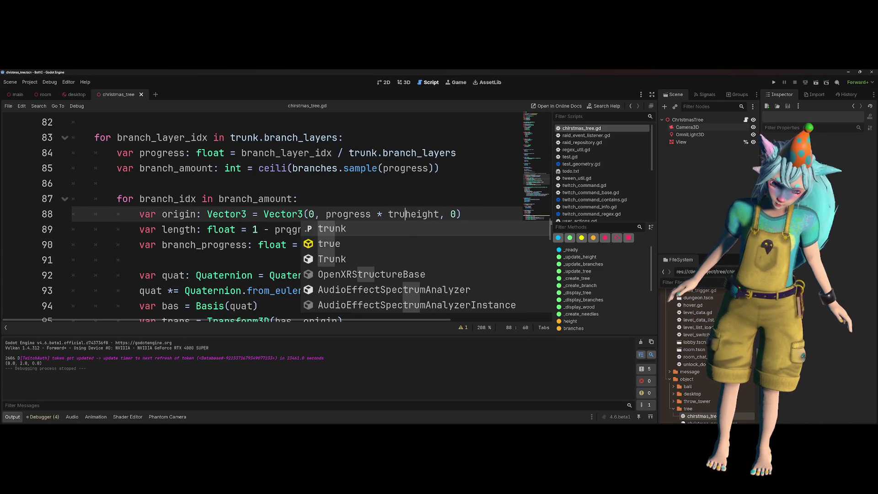
{"action": "key", "text": "Escape"}
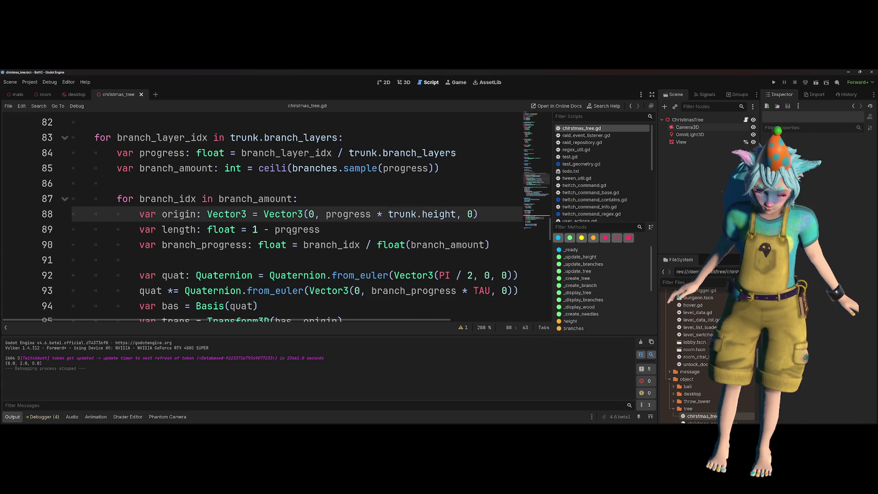
- Delete the exported height property and its setter lines
{"action": "scroll", "coordinate": [290, 231], "scroll_direction": "up", "scroll_amount": 12}
{"action": "scroll", "coordinate": [290, 232], "scroll_direction": "up", "scroll_amount": 9}
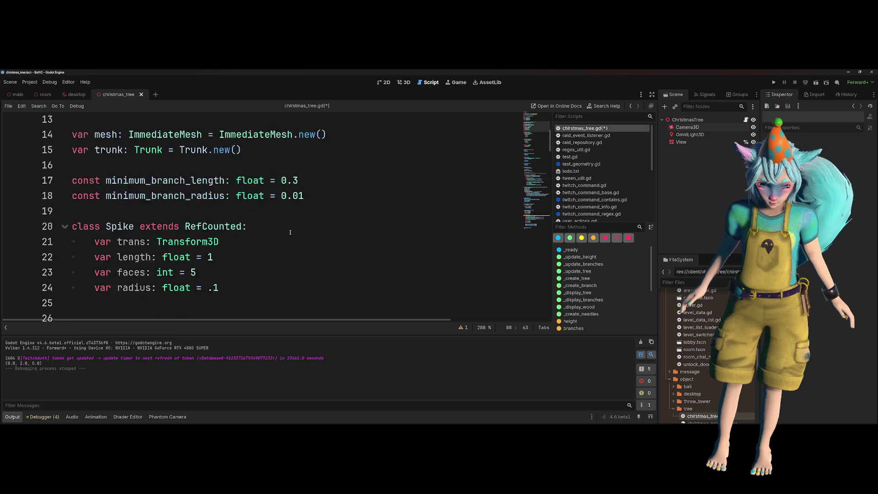
{"action": "scroll", "coordinate": [290, 232], "scroll_direction": "up", "scroll_amount": 3}
{"action": "scroll", "coordinate": [127, 254], "scroll_direction": "down", "scroll_amount": 3}
{"action": "scroll", "coordinate": [131, 250], "scroll_direction": "up", "scroll_amount": 5}
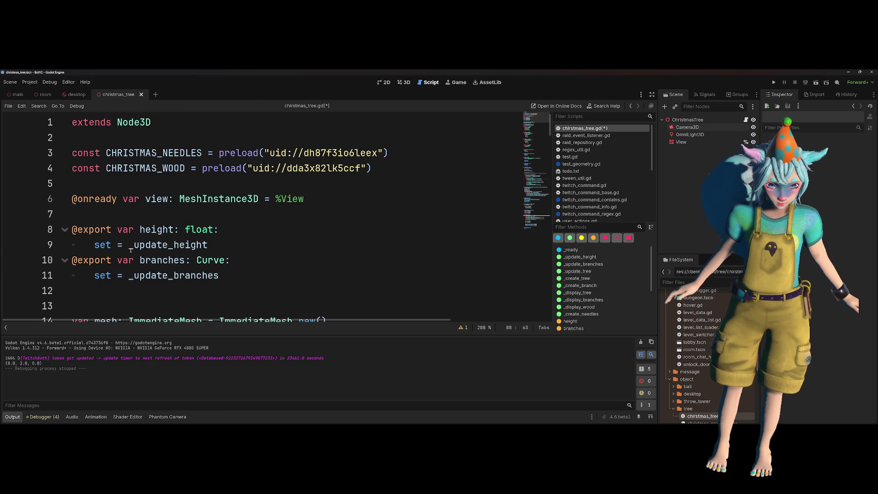
{"action": "left_click_drag", "start_coordinate": [256, 290], "coordinate": [56, 241]}
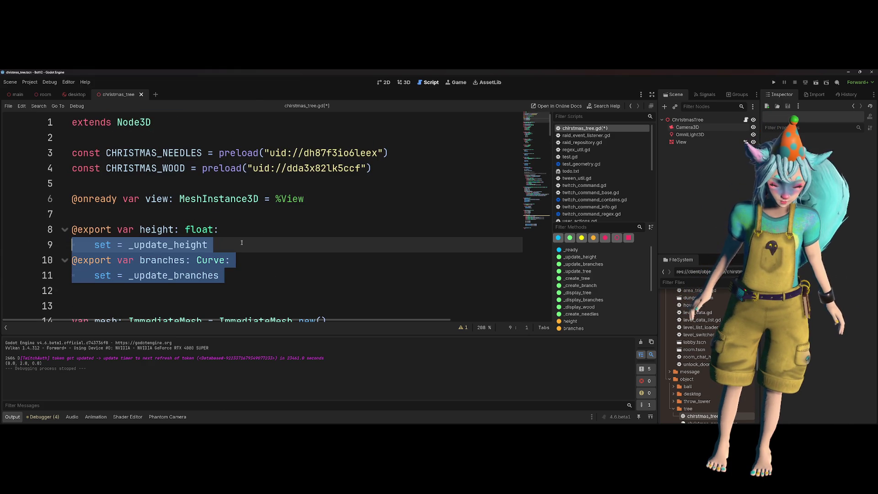
{"action": "left_click", "coordinate": [215, 245]}
{"action": "key", "text": "shift+Up"}
{"action": "key", "text": "shift+Home"}
{"action": "key", "text": "BackSpace"}
{"action": "key", "text": "BackSpace"}
- Delete the _update_height function, then save and run the scene
{"action": "scroll", "coordinate": [304, 240], "scroll_direction": "down", "scroll_amount": 1}
{"action": "scroll", "coordinate": [304, 240], "scroll_direction": "down", "scroll_amount": 4}
{"action": "scroll", "coordinate": [284, 238], "scroll_direction": "down", "scroll_amount": 4}
{"action": "scroll", "coordinate": [282, 238], "scroll_direction": "down", "scroll_amount": 4}
{"action": "mouse_move", "coordinate": [174, 276]}
{"action": "left_mouse_down"}
{"action": "mouse_move", "coordinate": [1, 257]}
{"action": "mouse_move", "coordinate": [15, 231]}
{"action": "left_mouse_up"}
{"action": "key", "text": "BackSpace"}
{"action": "key", "text": "BackSpace"}
{"action": "key", "text": "BackSpace"}
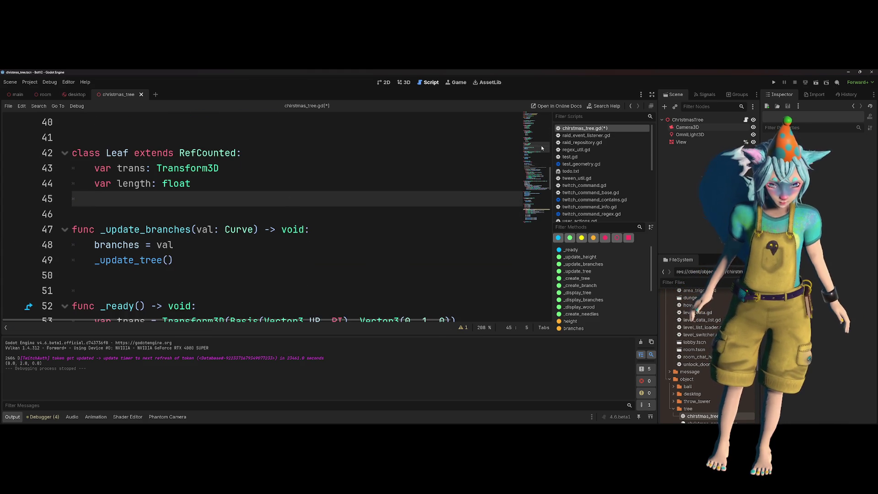
{"action": "key", "text": "F5"}
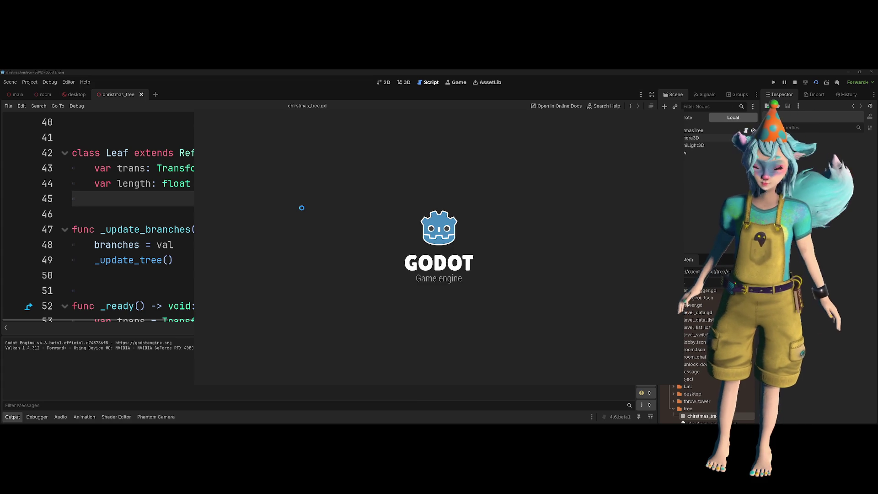
- Replace trunk.height with trunk.length on line 80 and run the tree scene again
{"action": "left_click", "coordinate": [411, 168]}
{"action": "left_click", "coordinate": [399, 214]}
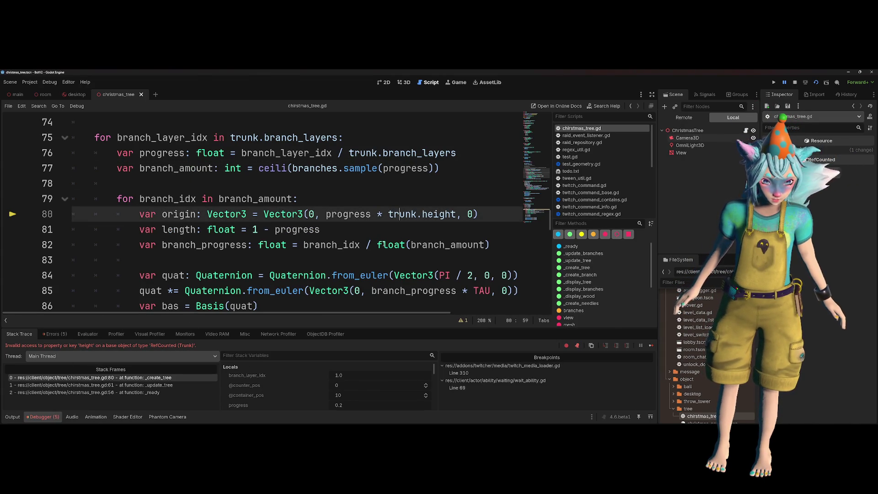
{"action": "scroll", "coordinate": [406, 235], "scroll_direction": "up", "scroll_amount": 1}
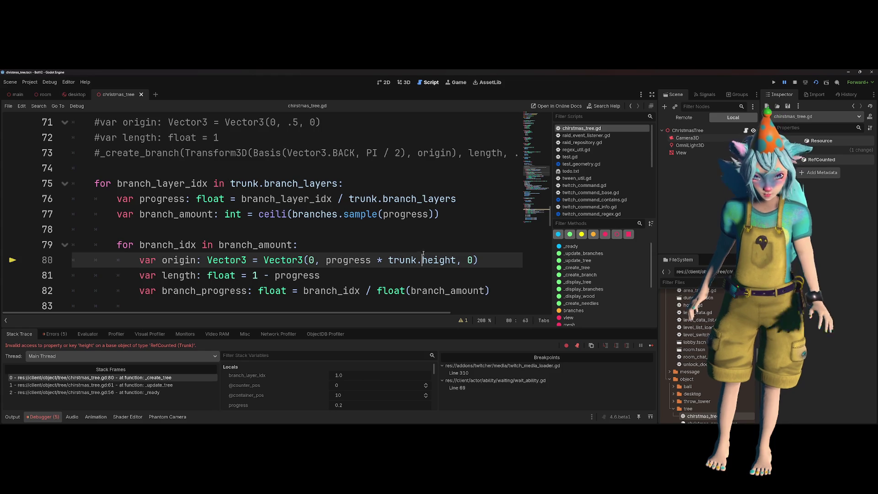
{"action": "scroll", "coordinate": [423, 254], "scroll_direction": "up", "scroll_amount": 12}
{"action": "type", "text": "length"}
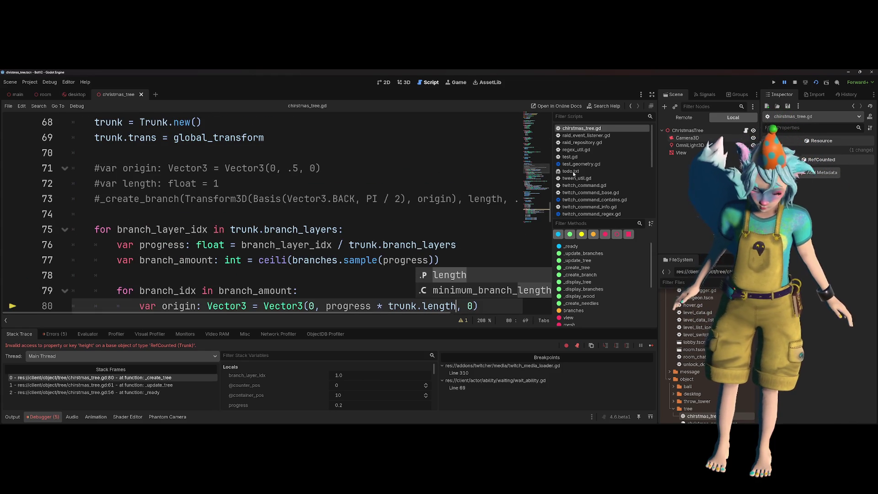
{"action": "left_click", "coordinate": [817, 82]}
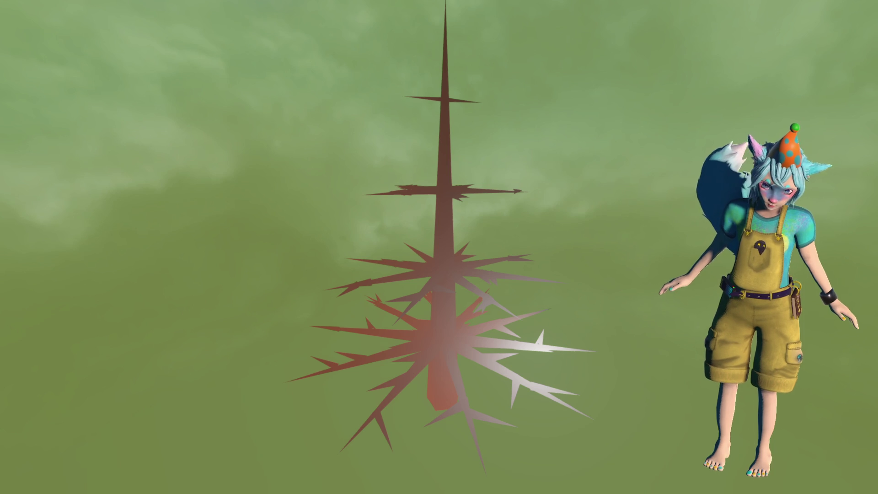
{"action": "scroll", "coordinate": [405, 264], "scroll_direction": "down", "scroll_amount": 2}
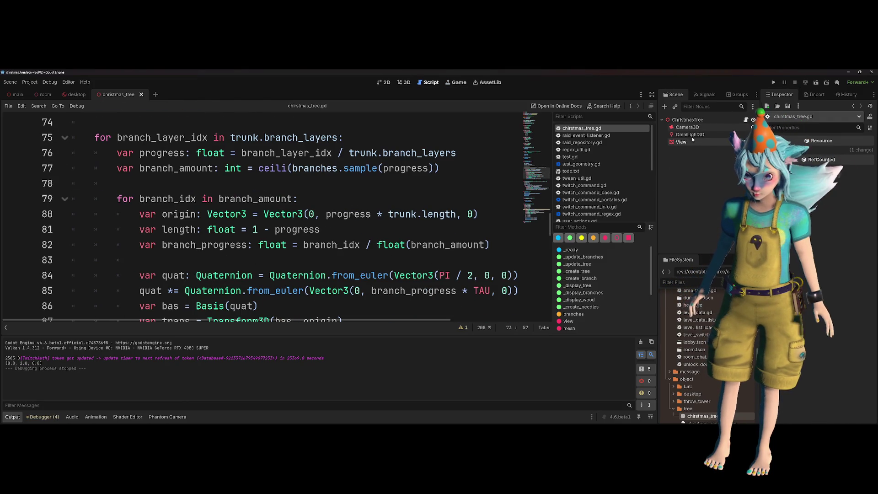
- In the 3D view, raise the OmniLight3D, shift it along Z, and save the scene
{"action": "key", "text": "ctrl+F2"}
{"action": "left_click_drag", "start_coordinate": [332, 217], "coordinate": [325, 165]}
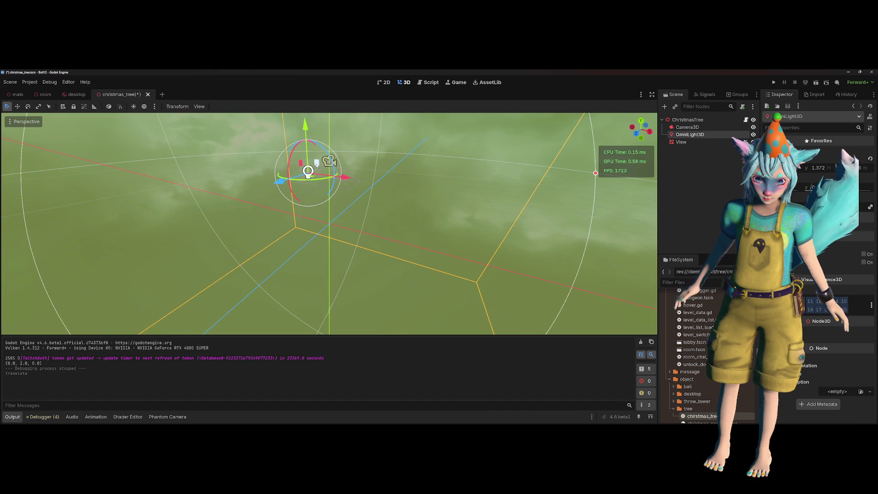
{"action": "left_click_drag", "start_coordinate": [280, 181], "coordinate": [137, 237]}
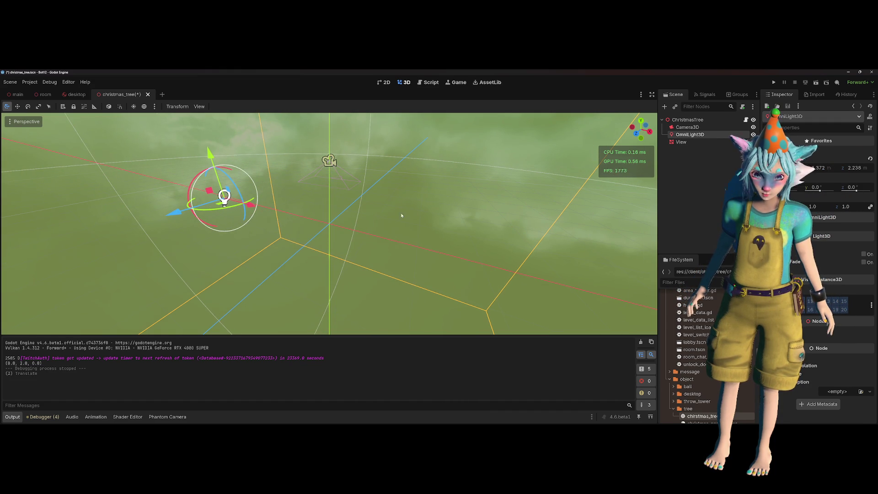
{"action": "left_click", "coordinate": [152, 151]}
{"action": "key", "text": "ctrl+s"}
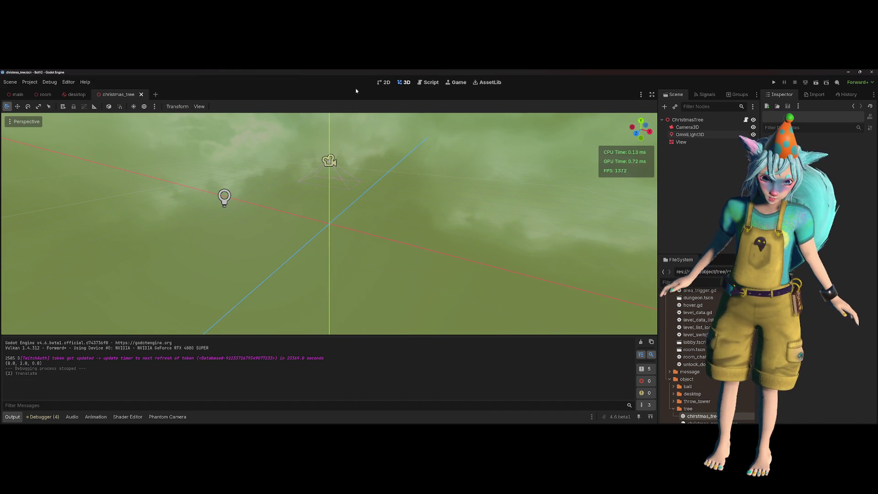
- Return to christmas_tree.gd and run the current scene to view the tree
{"action": "left_click", "coordinate": [456, 82]}
{"action": "left_click", "coordinate": [428, 82]}
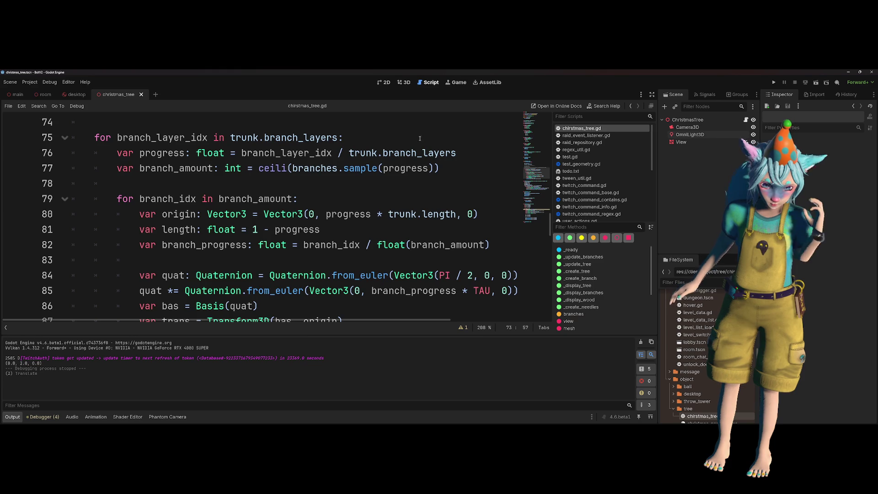
{"action": "scroll", "coordinate": [435, 160], "scroll_direction": "down", "scroll_amount": 1}
{"action": "scroll", "coordinate": [435, 160], "scroll_direction": "down", "scroll_amount": 1}
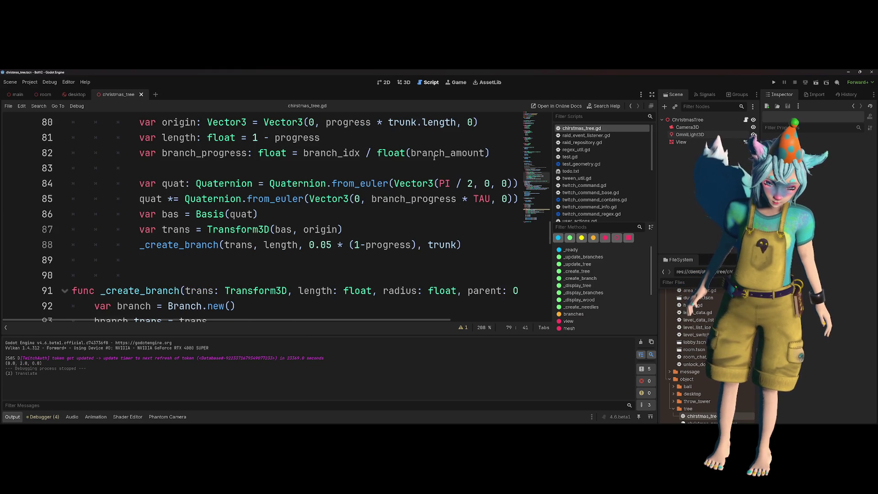
{"action": "scroll", "coordinate": [435, 158], "scroll_direction": "down", "scroll_amount": 2}
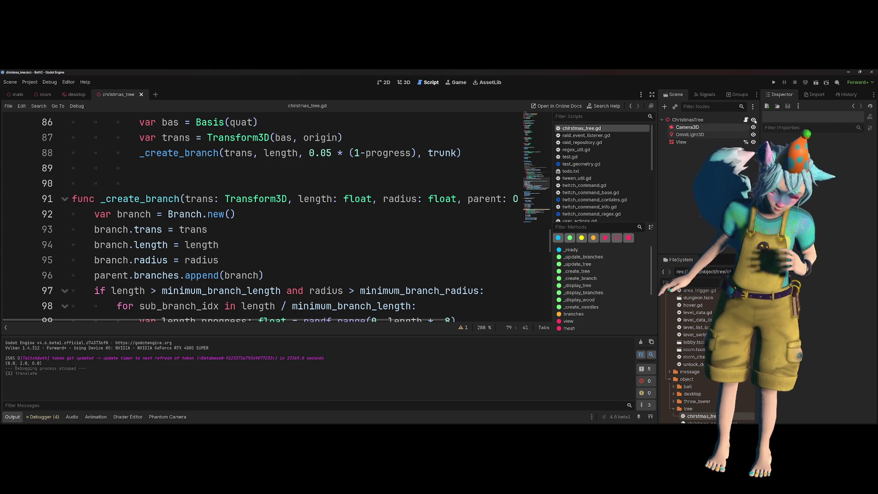
{"action": "key", "text": "F6"}
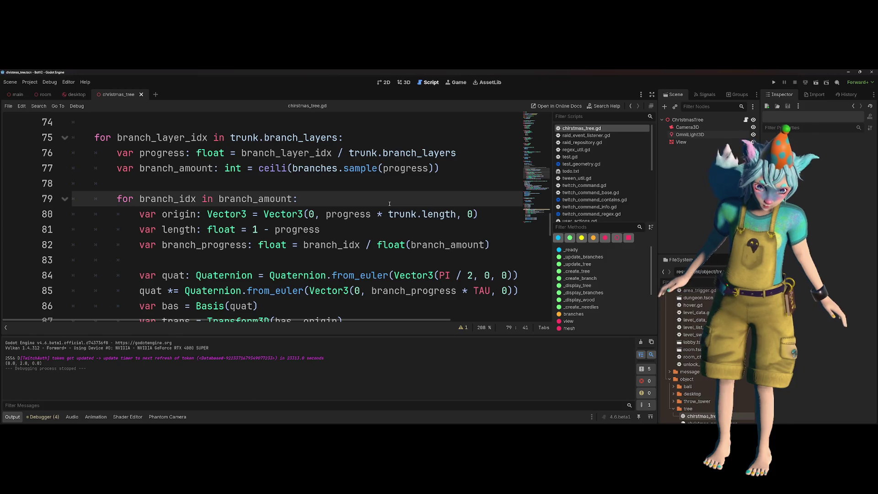
{"action": "scroll", "coordinate": [319, 152], "scroll_direction": "up", "scroll_amount": 1}
{"action": "mouse_move", "coordinate": [322, 155]}
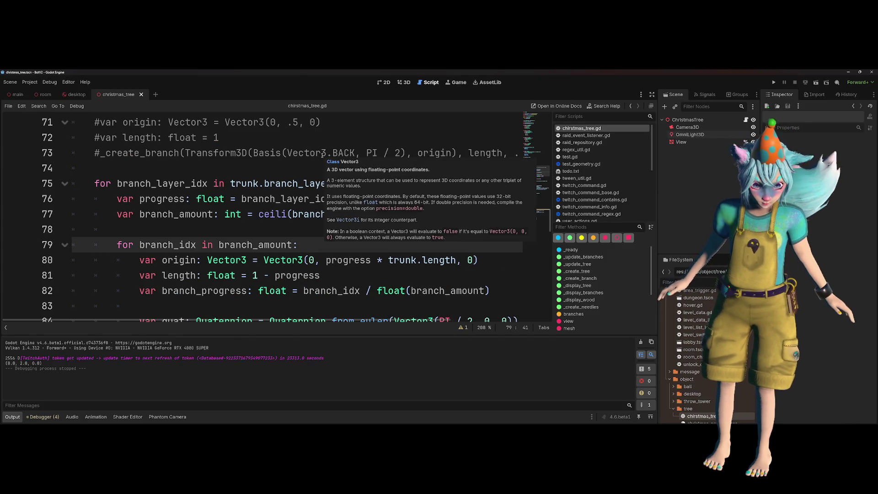
{"action": "scroll", "coordinate": [311, 167], "scroll_direction": "down", "scroll_amount": 1}
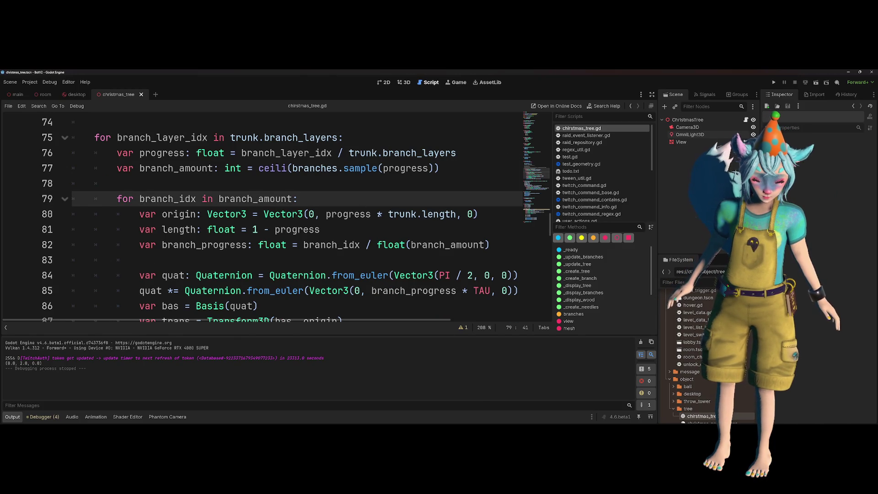
- Open a new 'var y =' line above the branch origin line
{"action": "left_click_drag", "start_coordinate": [326, 214], "coordinate": [456, 214]}
{"action": "key", "text": "Escape"}
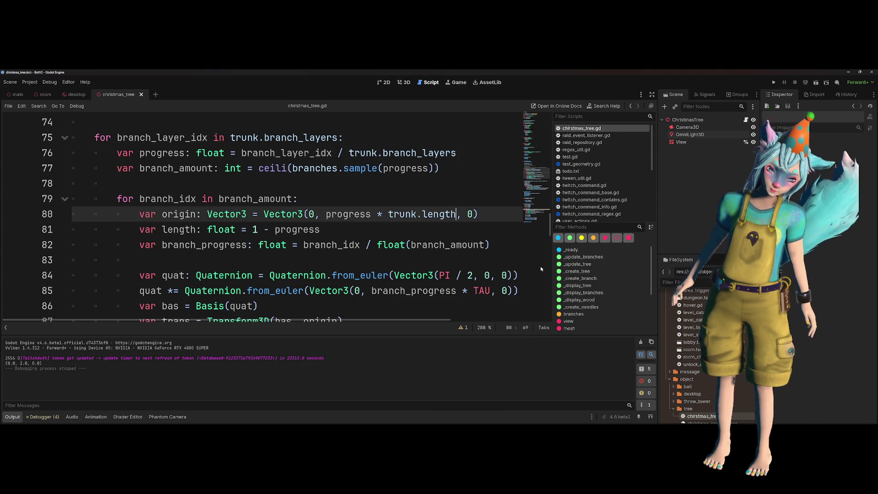
{"action": "key", "text": "Up"}
{"action": "key", "text": "Return"}
{"action": "type", "text": "var y ="}
{"action": "key", "text": "Escape"}
- Move progress * trunk.length into y, typed as float, and use y in the origin Vector3
{"action": "left_click_drag", "start_coordinate": [326, 230], "coordinate": [456, 229]}
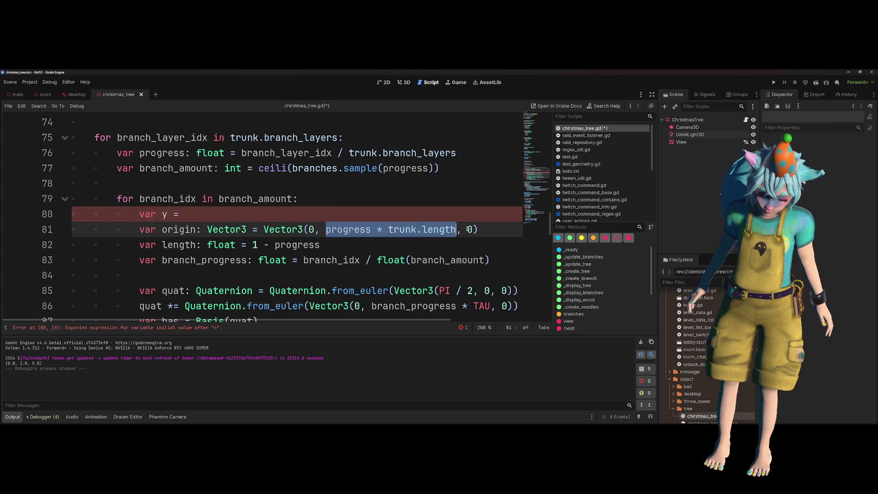
{"action": "key", "text": "ctrl+x"}
{"action": "type", "text": "y"}
{"action": "key", "text": "Up"}
{"action": "key", "text": "ctrl+v"}
{"action": "key", "text": "Return"}
{"action": "key", "text": "Up"}
{"action": "key", "text": "ctrl+Right"}
{"action": "type", "text": ": float"}
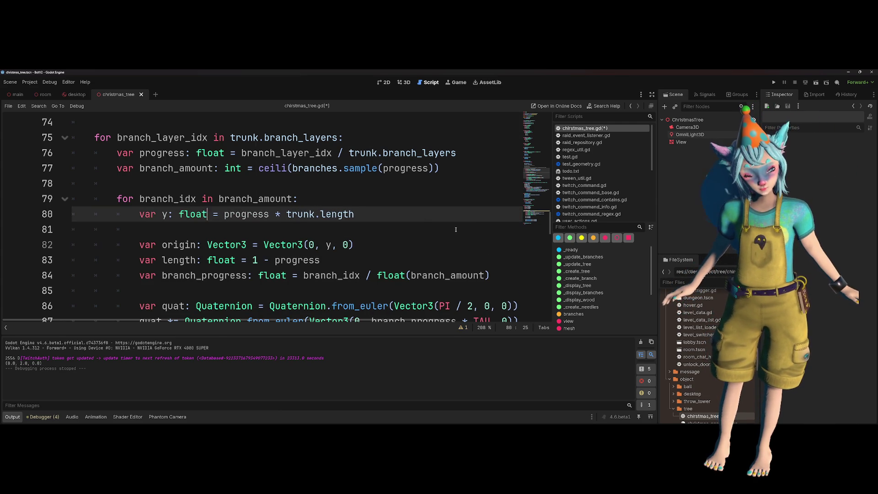
- Add a 'y += randf_range()' line below the y declaration
{"action": "key", "text": "Down"}
{"action": "key", "text": "BackSpace"}
{"action": "type", "text": "y += "}
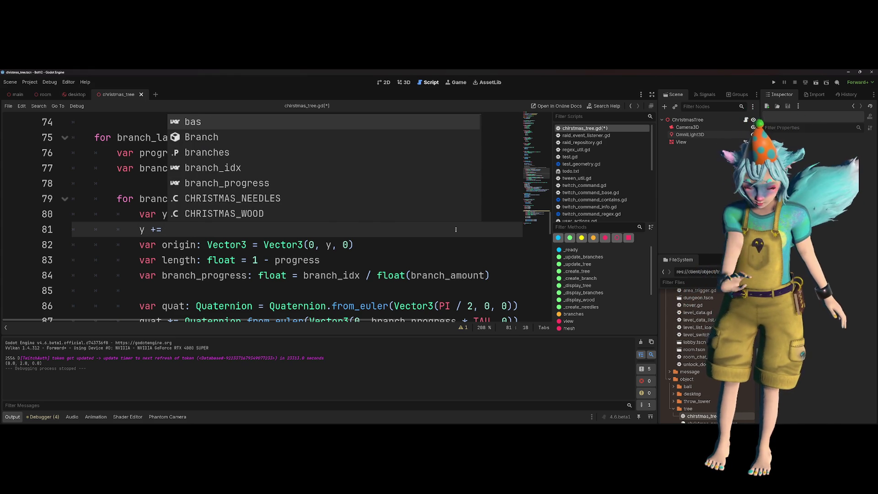
{"action": "type", "text": "rand"}
{"action": "key", "text": "Down"}
{"action": "key", "text": "Down"}
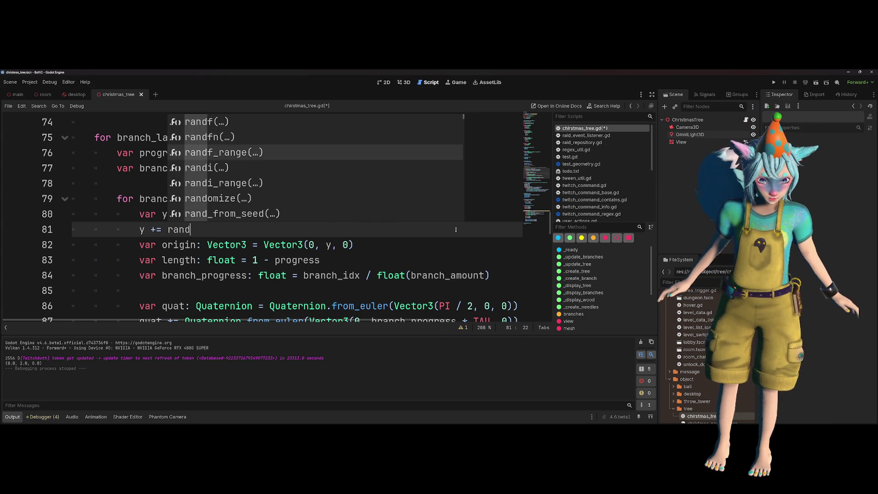
{"action": "key", "text": "Return"}
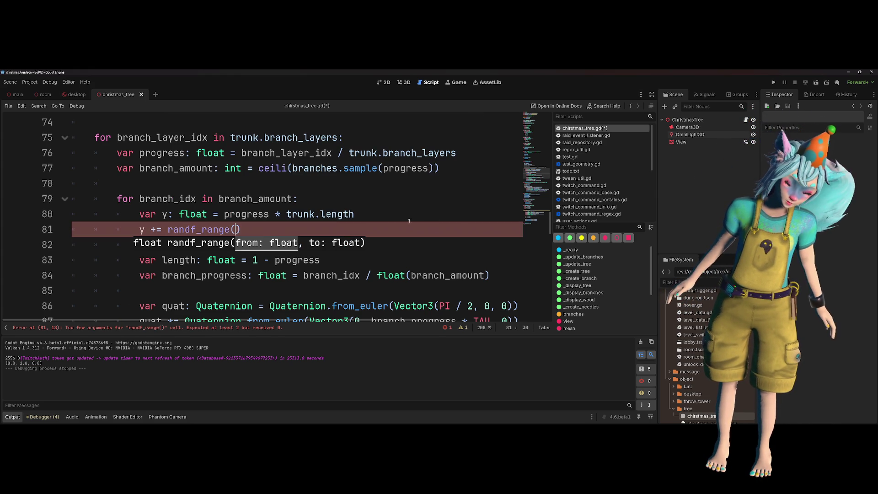
{"action": "left_click", "coordinate": [375, 218]}
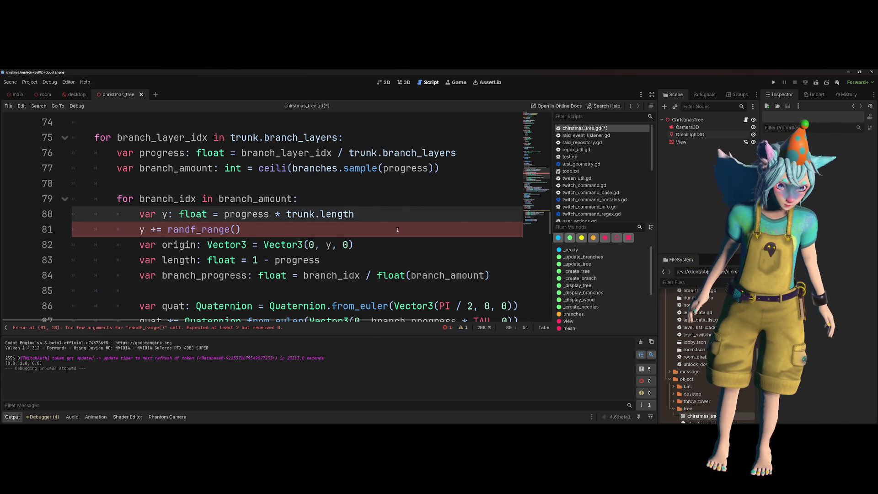
{"action": "mouse_move", "coordinate": [310, 215]}
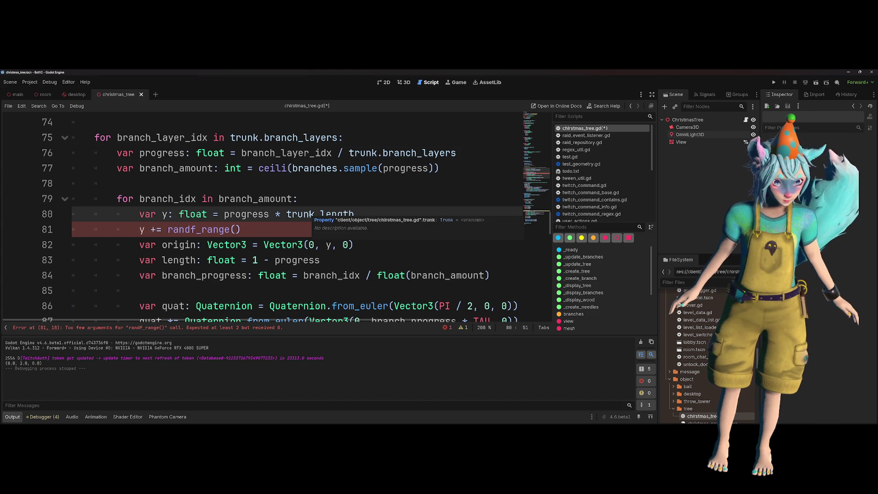
{"action": "scroll", "coordinate": [354, 183], "scroll_direction": "up", "scroll_amount": 1}
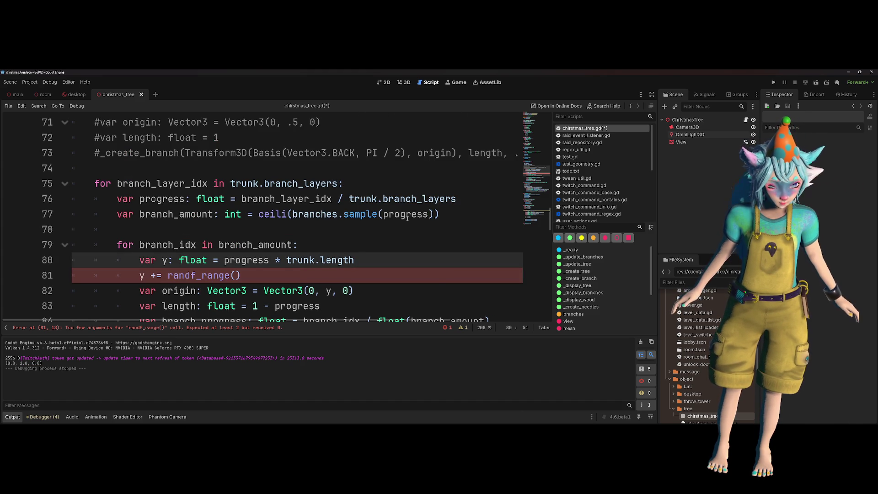
{"action": "mouse_move", "coordinate": [408, 216]}
{"action": "scroll", "coordinate": [369, 205], "scroll_direction": "down", "scroll_amount": 1}
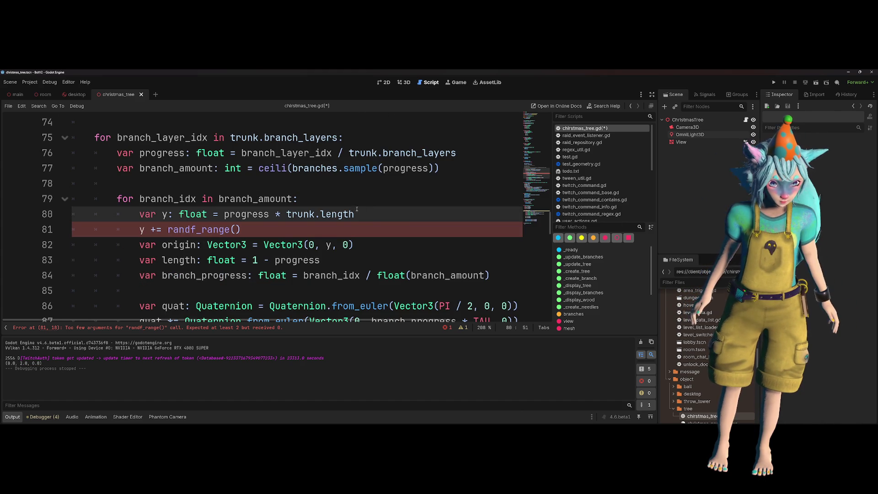
{"action": "mouse_move", "coordinate": [354, 214]}
{"action": "left_mouse_down"}
{"action": "mouse_move", "coordinate": [199, 214]}
{"action": "mouse_move", "coordinate": [220, 214]}
{"action": "left_mouse_up"}
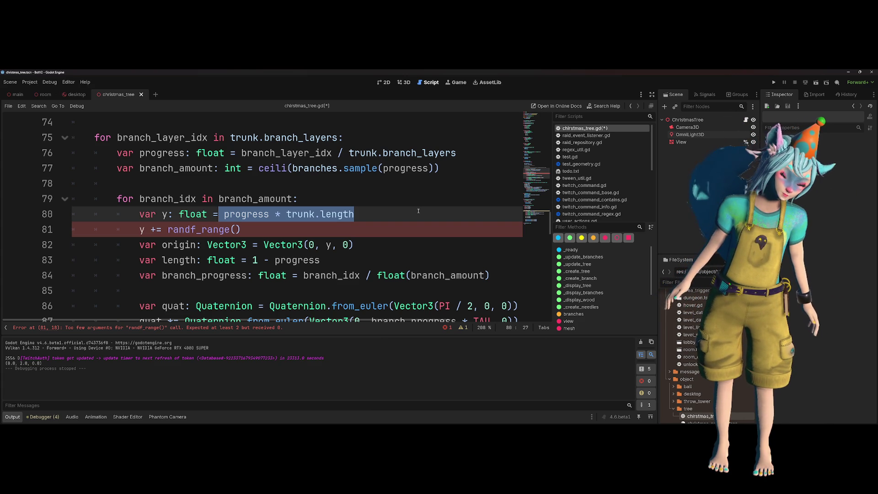
- Enter 1 / trunk.length as the randf_range argument on line 81
{"action": "left_click_drag", "start_coordinate": [355, 215], "coordinate": [287, 217]}
{"action": "left_click", "coordinate": [235, 229]}
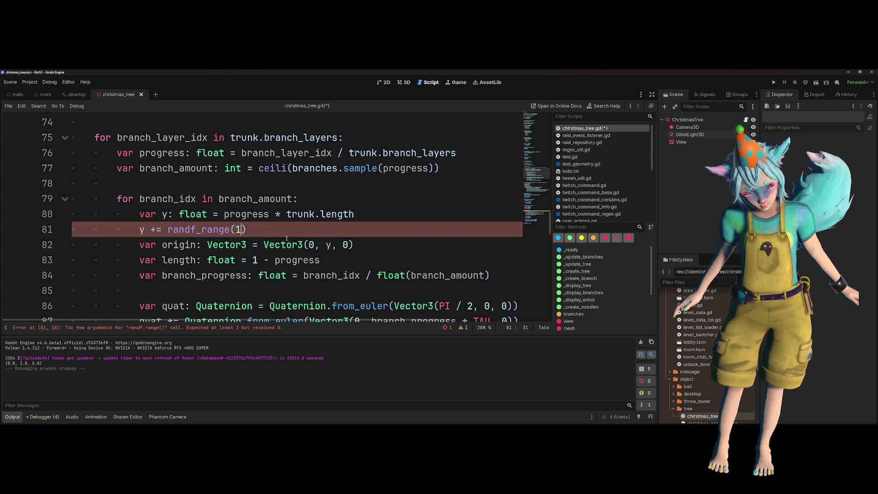
{"action": "type", "text": "1 / trunk.length"}
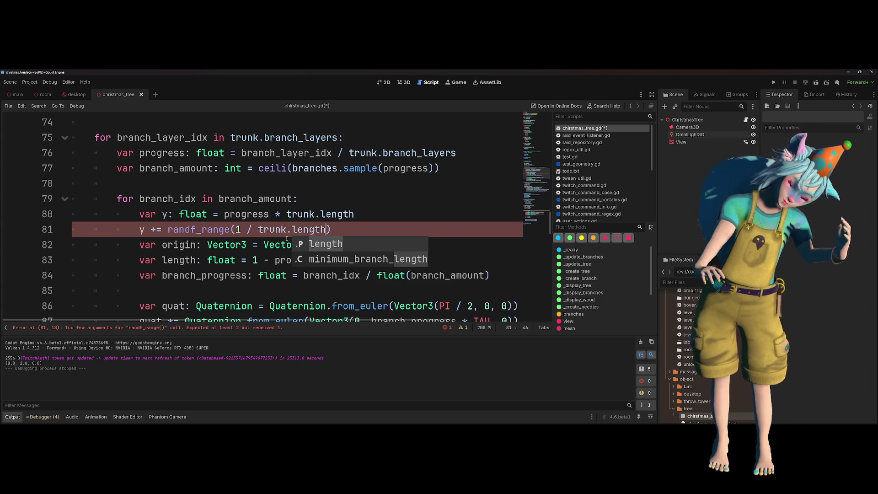
{"action": "double_click", "coordinate": [251, 212]}
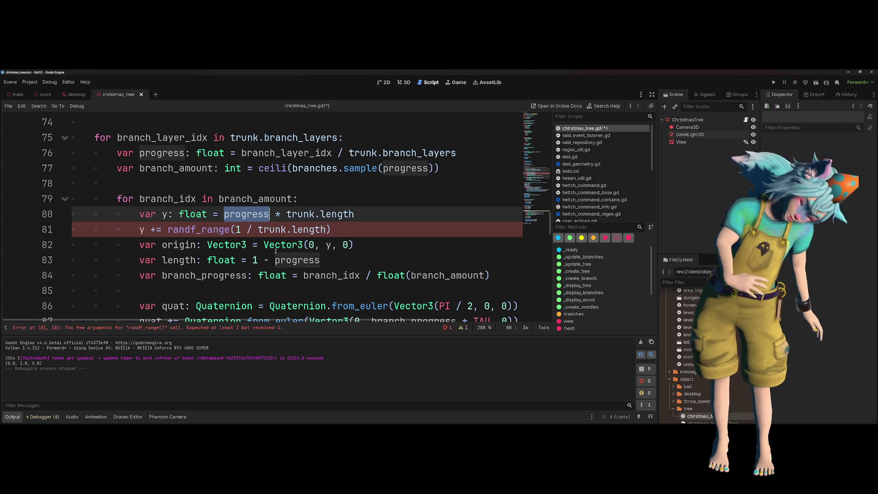
{"action": "mouse_move", "coordinate": [276, 250]}
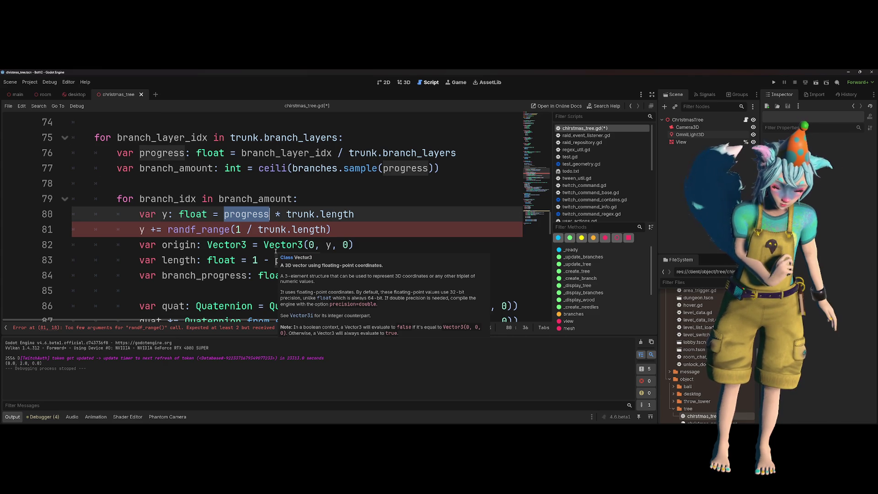
- Rewrite the argument as trunk.length / 100 by removing '1 / ' and appending '/ 100'
{"action": "key", "text": "Down"}
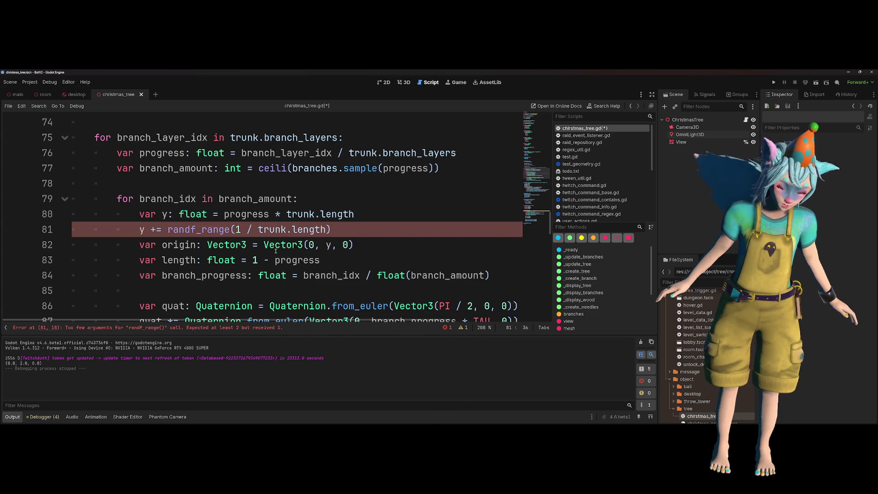
{"action": "key", "text": "Up"}
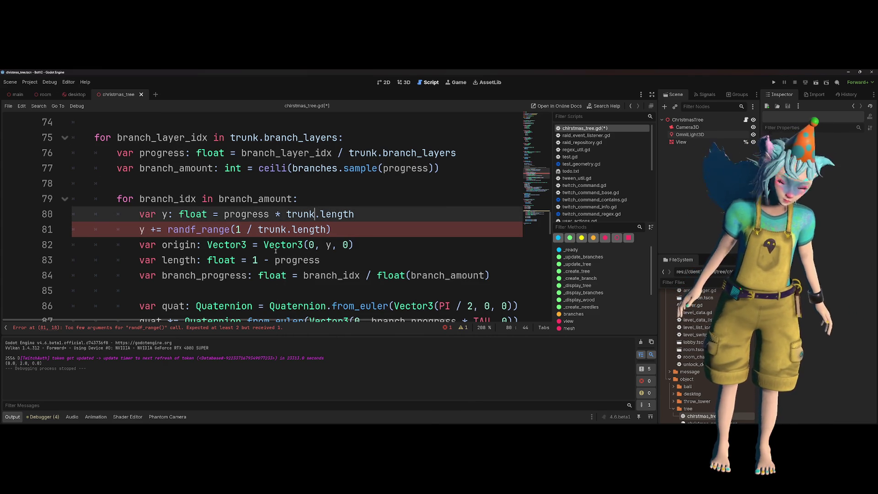
{"action": "key", "text": "Down"}
{"action": "key", "text": "ctrl+Left"}
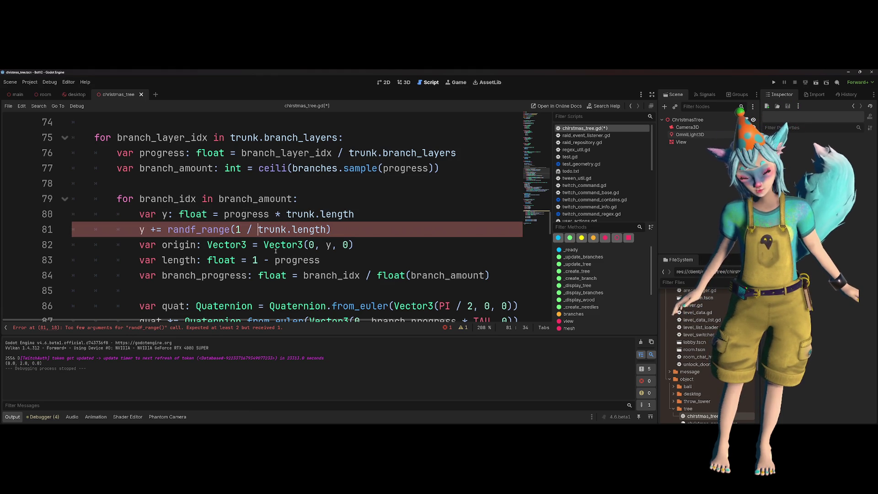
{"action": "key", "text": "ctrl+shift+Left"}
{"action": "key", "text": "ctrl+shift+Left"}
{"action": "key", "text": "shift+Left"}
{"action": "key", "text": "shift+Right"}
{"action": "key", "text": "Delete"}
{"action": "key", "text": "End"}
{"action": "key", "text": "Left"}
{"action": "type", "text": "/ 100"}
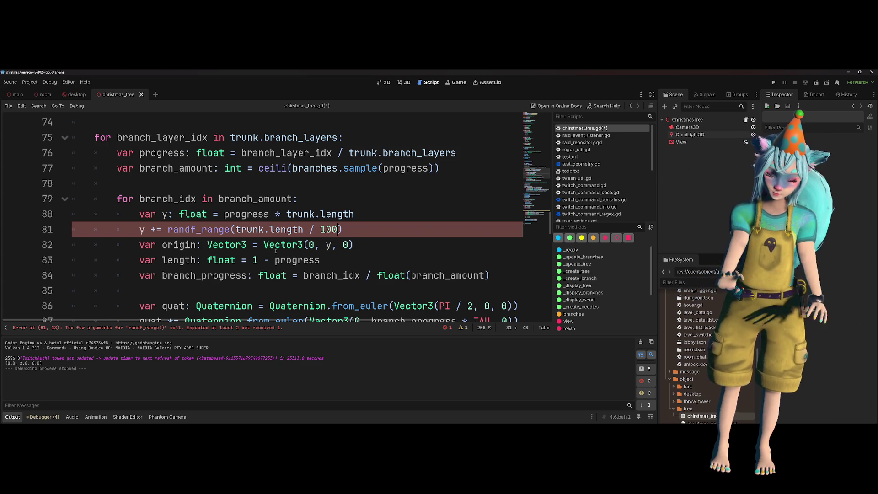
- Add a 'var layer_distance : float = trunk.length /' line below the progress line
{"action": "left_click_drag", "start_coordinate": [295, 214], "coordinate": [357, 214]}
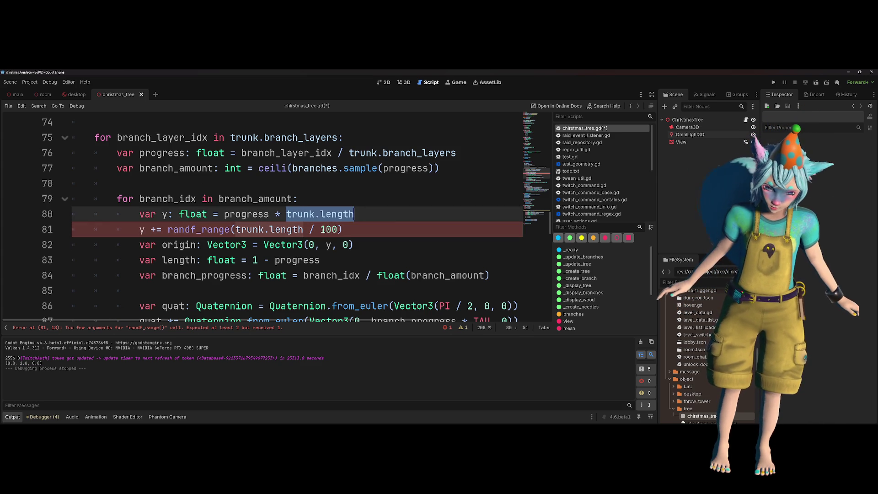
{"action": "left_click", "coordinate": [371, 183]}
{"action": "left_click", "coordinate": [467, 155]}
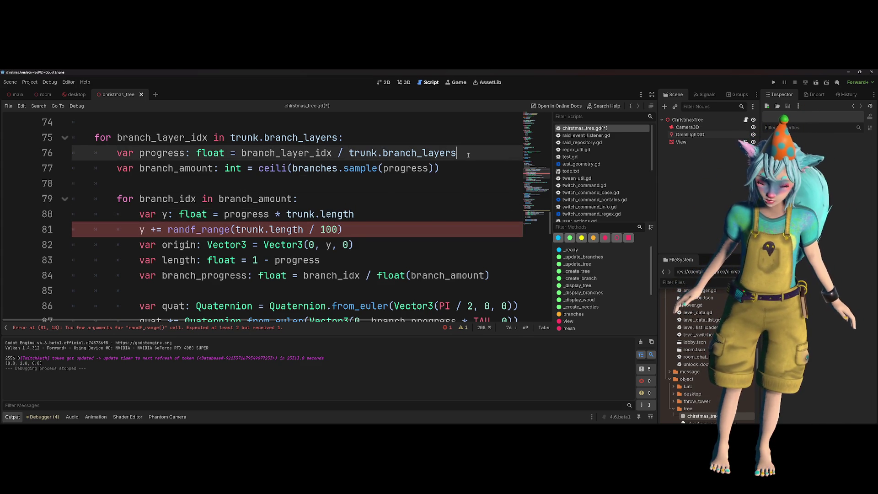
{"action": "key", "text": "Return"}
{"action": "type", "text": "var "}
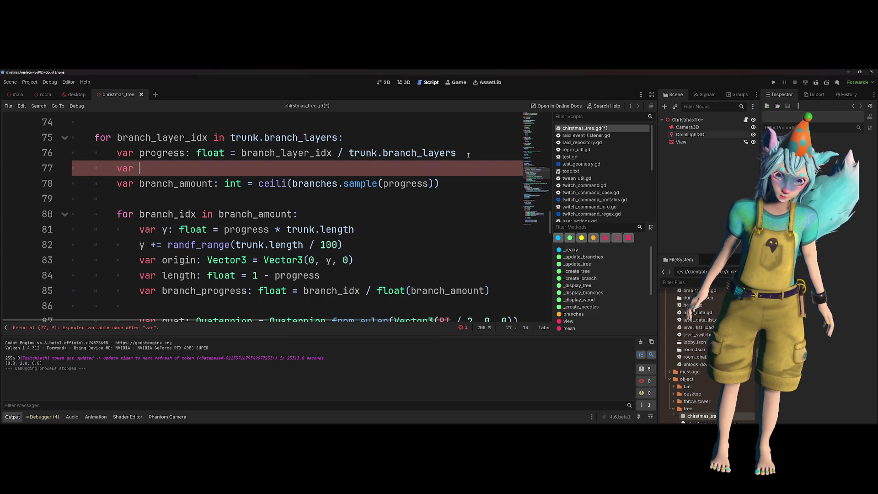
{"action": "type", "text": "layer_d"}
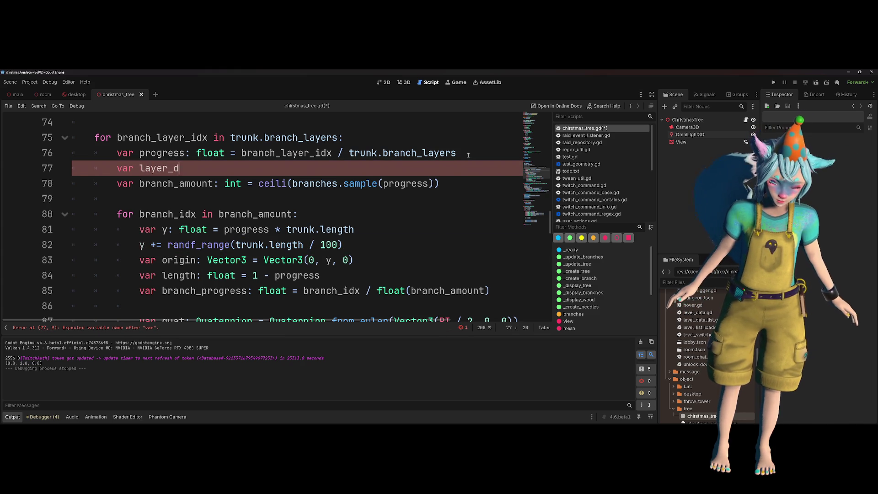
{"action": "type", "text": "istance : float ="}
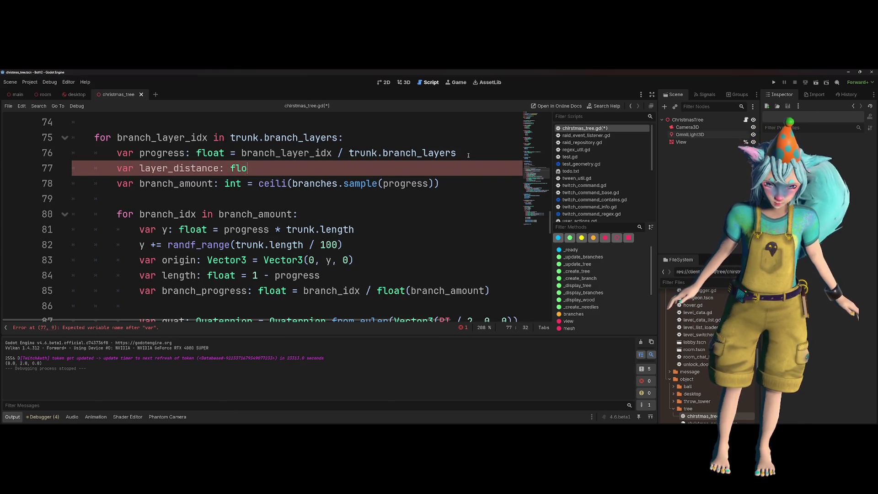
{"action": "left_click_drag", "start_coordinate": [286, 229], "coordinate": [353, 229]}
{"action": "key", "text": "ctrl+c"}
{"action": "left_click", "coordinate": [340, 168]}
{"action": "key", "text": "ctrl+v"}
{"action": "key", "text": "BackSpace"}
{"action": "type", "text": "/"}
- Complete the layer_distance declaration with trunk.branch_layers as the divisor
{"action": "key", "text": "Up"}
{"action": "key", "text": "shift+End"}
{"action": "key", "text": "ctrl+c"}
{"action": "key", "text": "Down"}
{"action": "key", "text": "End"}
{"action": "key", "text": "ctrl+v"}
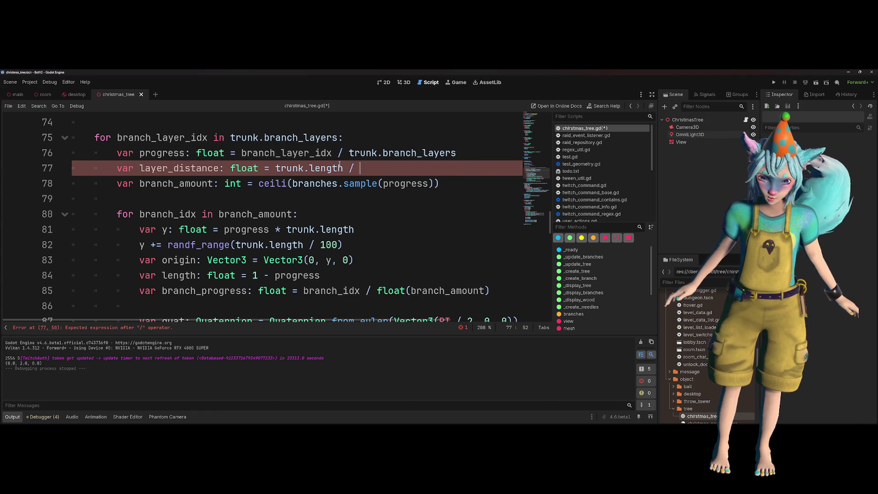
{"action": "key", "text": "Left"}
{"action": "key", "text": "Left"}
{"action": "key", "text": "Left"}
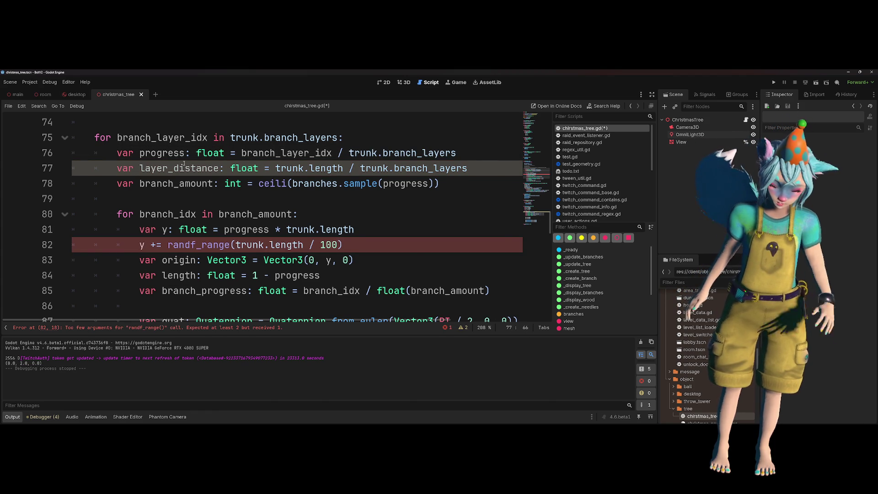
- Change the offset to randf_range(-layer_distance/2, layer_distance/2)
{"action": "double_click", "coordinate": [183, 166]}
{"action": "left_click", "coordinate": [351, 241]}
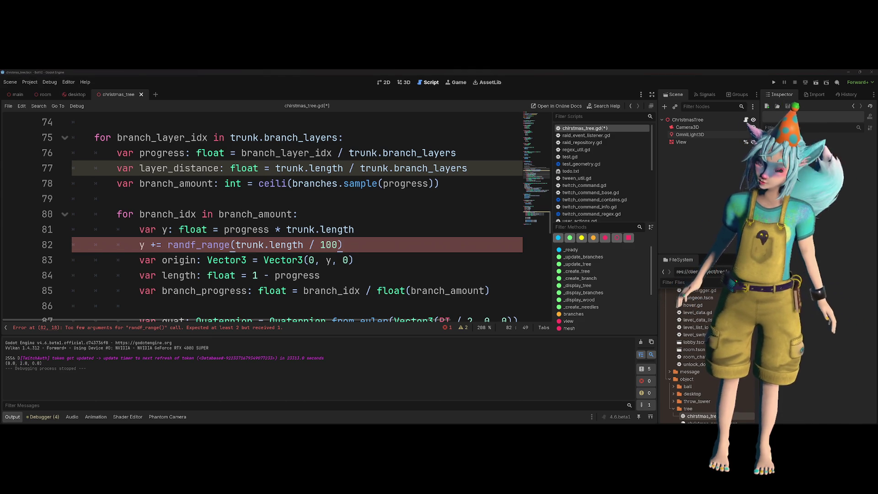
{"action": "key", "text": "Up"}
{"action": "key", "text": "Up"}
{"action": "key", "text": "Up"}
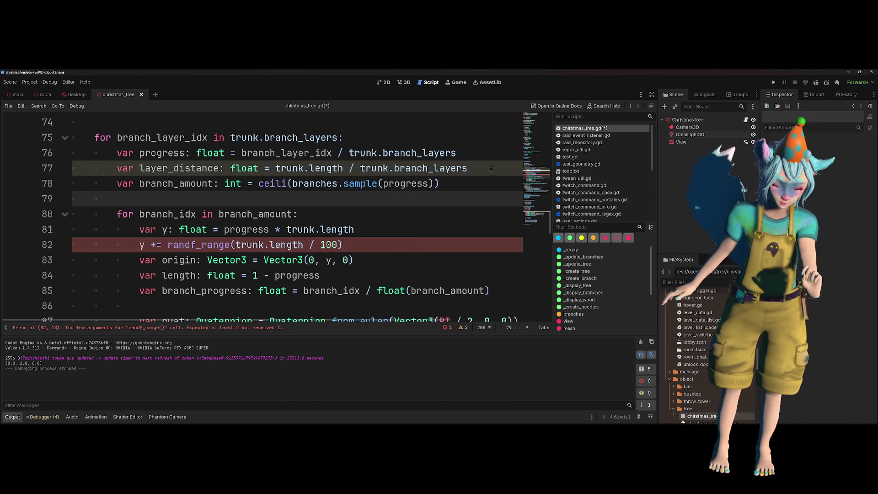
{"action": "left_click", "coordinate": [268, 246]}
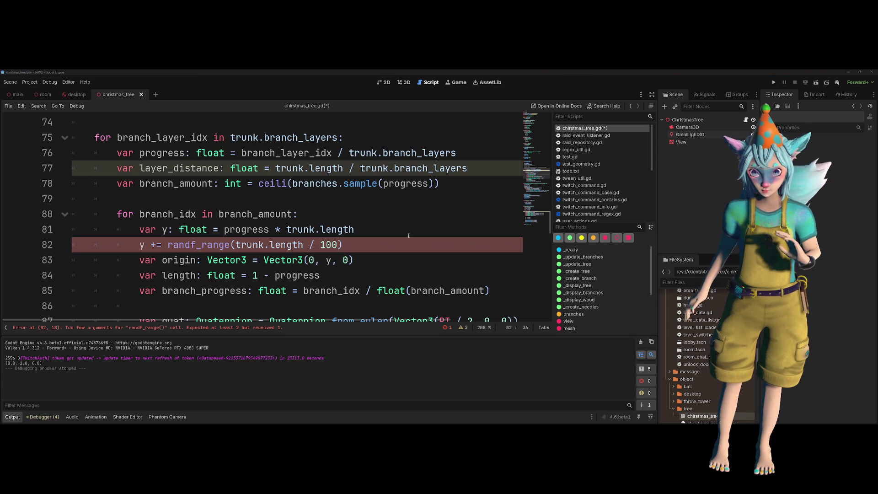
{"action": "left_click", "coordinate": [361, 210]}
{"action": "double_click", "coordinate": [164, 168]}
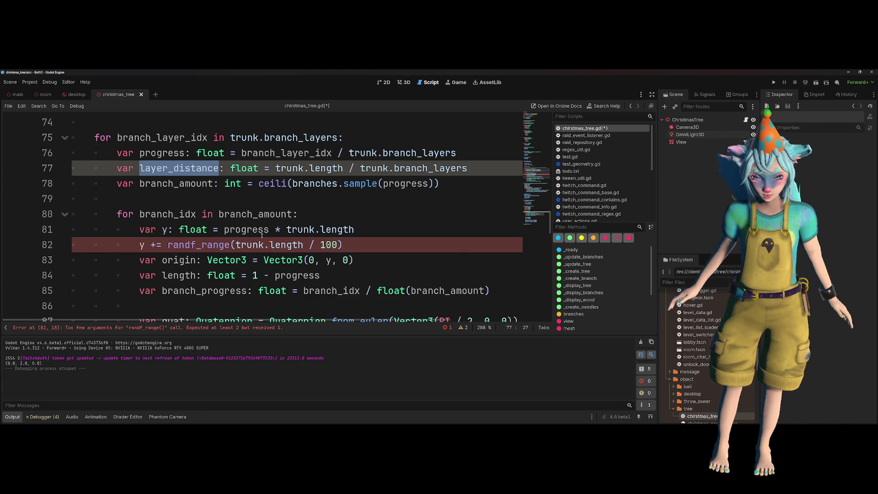
{"action": "left_click", "coordinate": [176, 235]}
{"action": "double_click", "coordinate": [244, 245]}
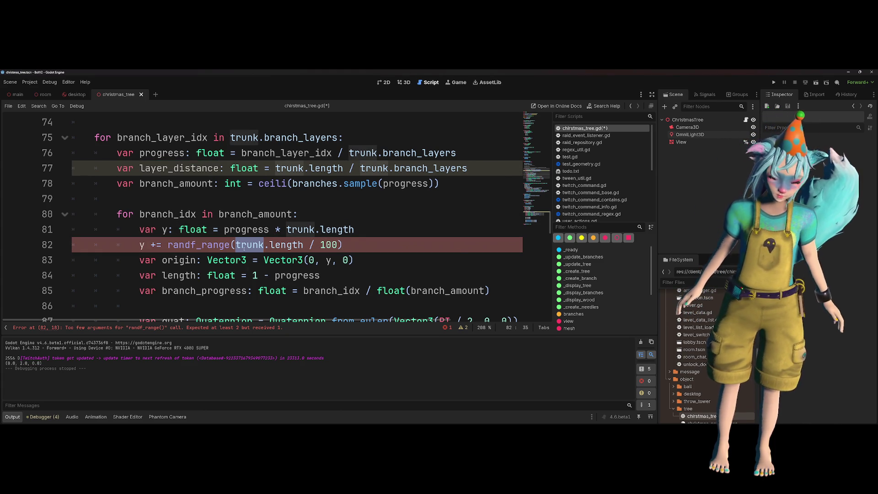
{"action": "key", "text": "ctrl+shift+Right"}
{"action": "key", "text": "ctrl+shift+Right"}
{"action": "key", "text": "ctrl+shift+Right"}
{"action": "key", "text": "ctrl+v"}
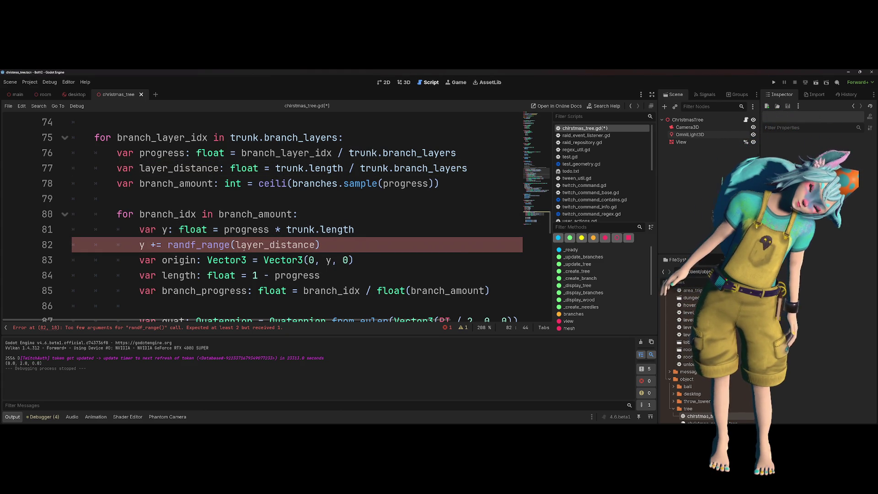
{"action": "key", "text": "BackSpace"}
{"action": "key", "text": "BackSpace"}
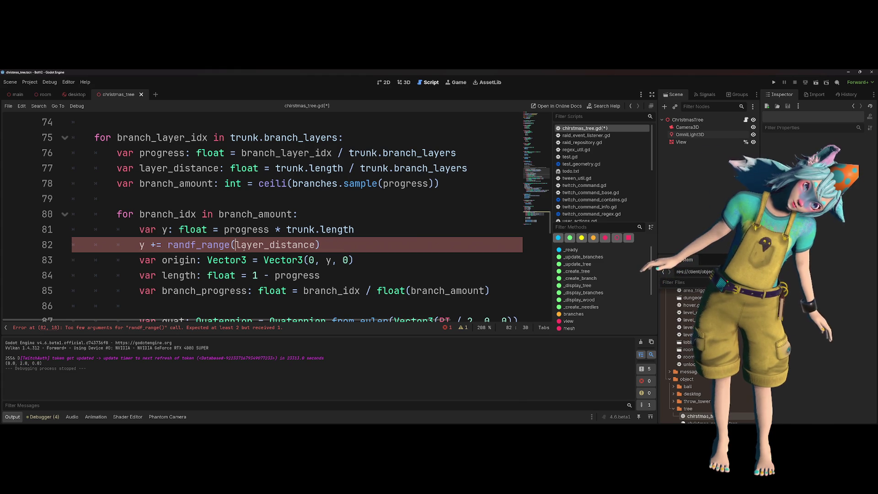
{"action": "type", "text": "-"}
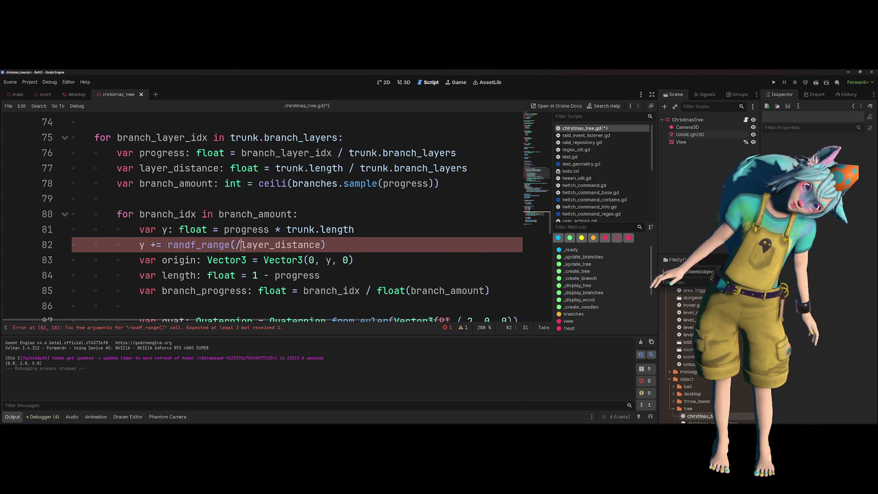
{"action": "key", "text": "ctrl+Right"}
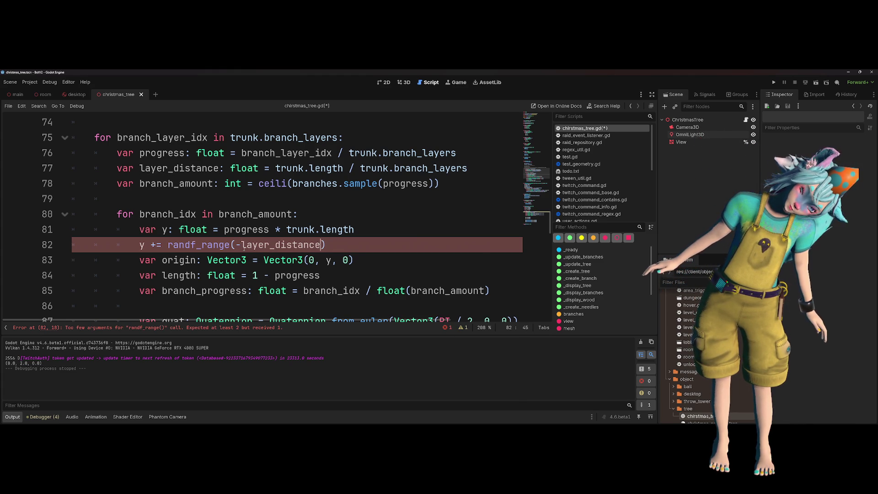
{"action": "type", "text": "2, layer_distance/2"}
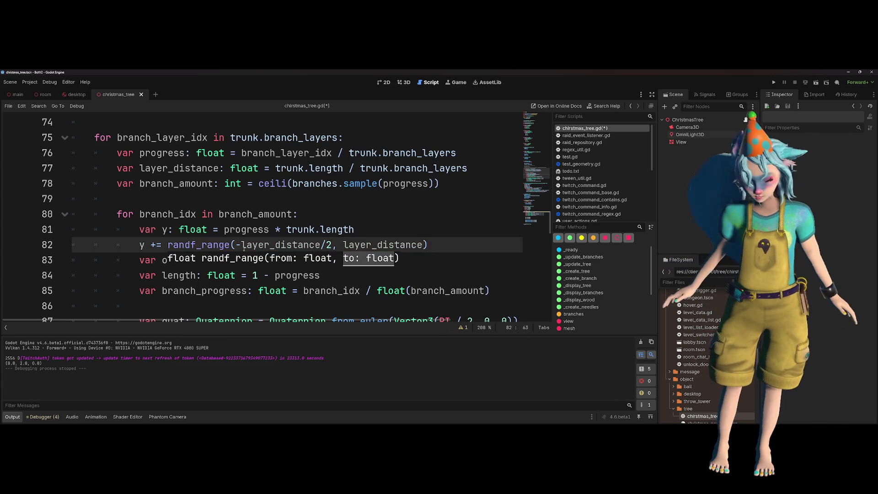
- Save the script and run the scene to test the tree
{"action": "key", "text": "Up"}
{"action": "key", "text": "Down"}
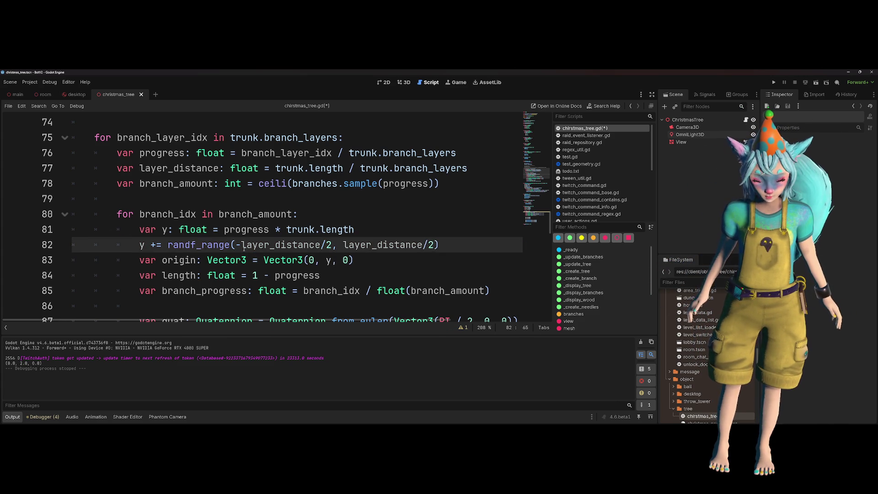
{"action": "key", "text": "Up"}
{"action": "key", "text": "ctrl+s"}
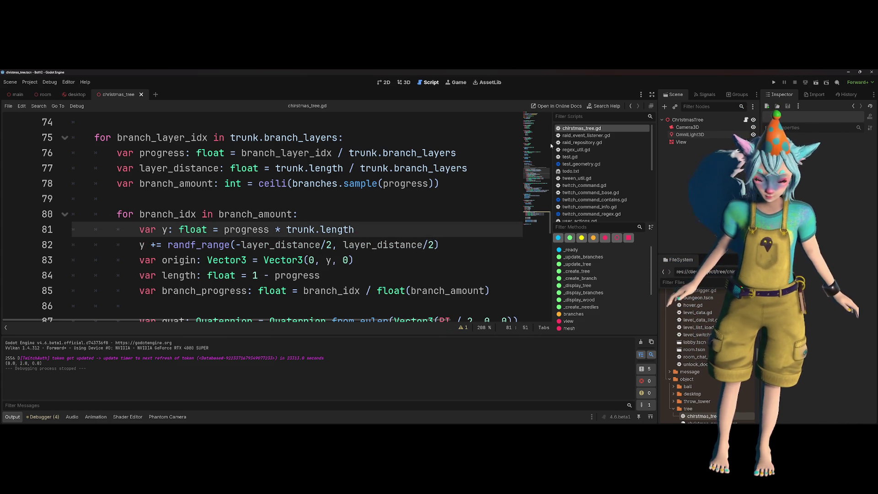
{"action": "key", "text": "F6"}
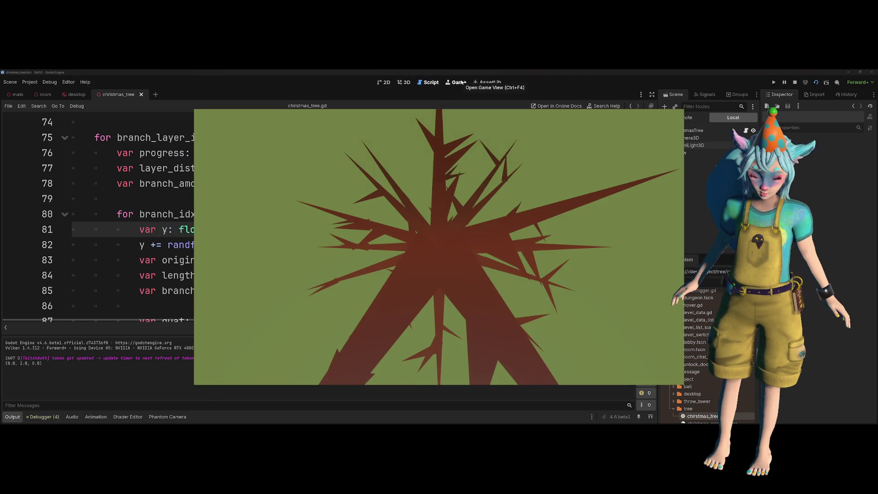
- Change line 82's jitter to randf_range(-layer_distance / 4, layer_distance / 4) and save the script
{"action": "left_click", "coordinate": [459, 82]}
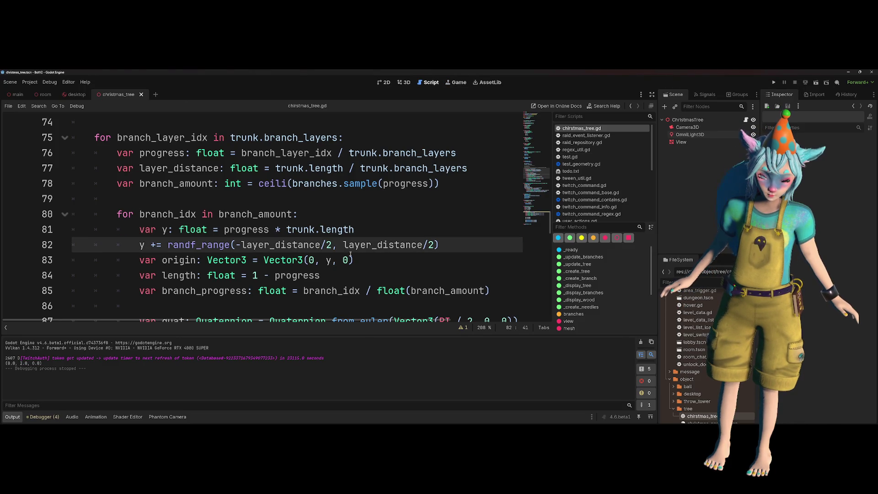
{"action": "key", "text": "Right"}
{"action": "type", "text": "3"}
{"action": "key", "text": "Delete"}
{"action": "key", "text": "End"}
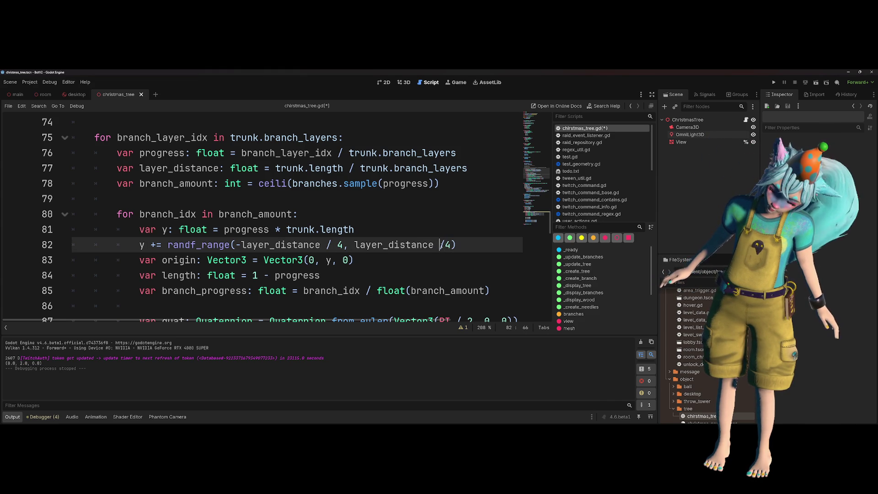
{"action": "key", "text": "Up"}
{"action": "key", "text": "Up"}
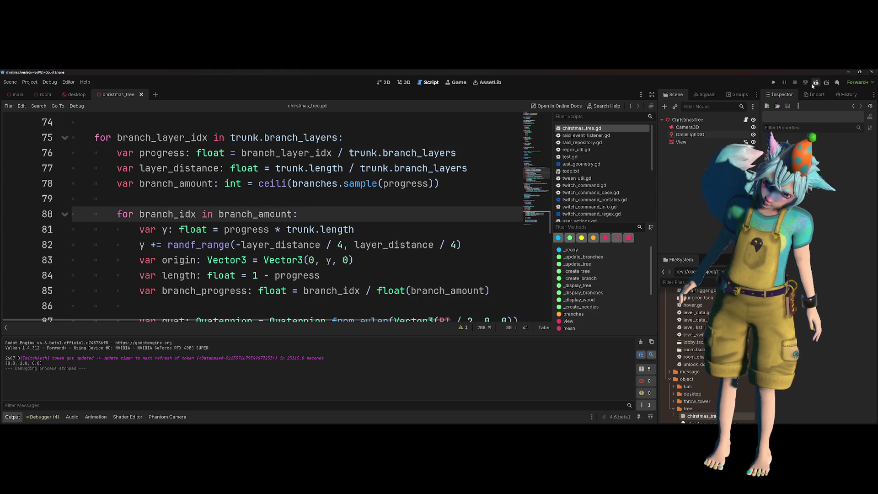
{"action": "left_click", "coordinate": [814, 84]}
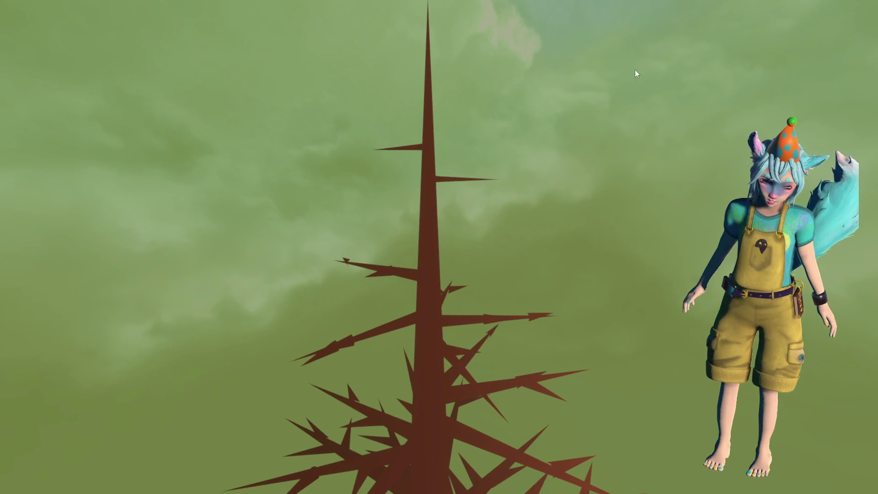
{"action": "left_click", "coordinate": [794, 83]}
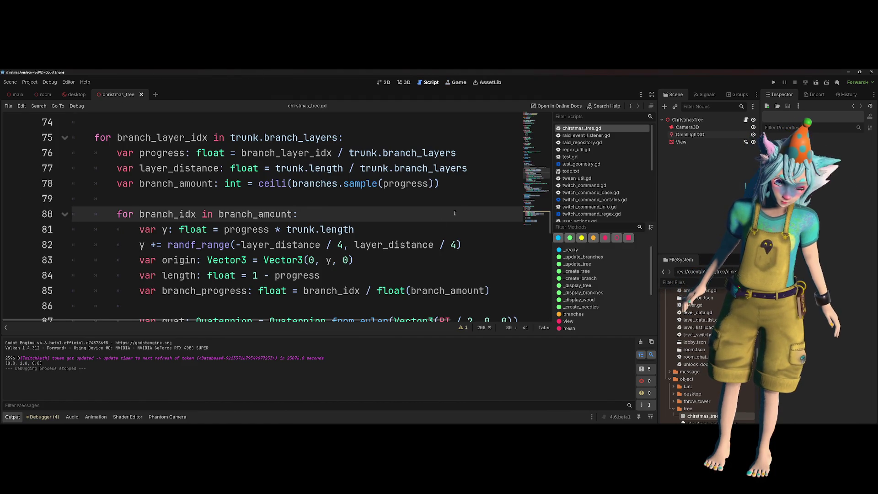
- Make the branch height range on line 82 start at 0 and test-run the scene
{"action": "double_click", "coordinate": [179, 168]}
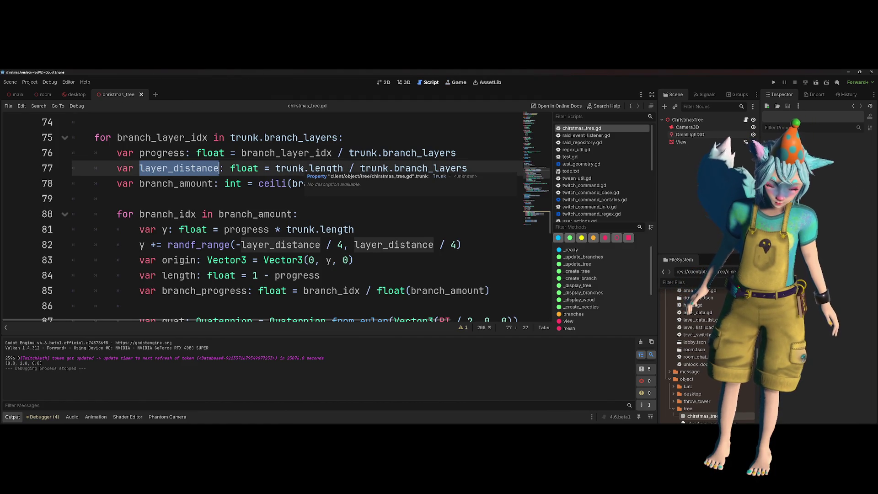
{"action": "left_click_drag", "start_coordinate": [276, 168], "coordinate": [359, 170]}
{"action": "left_click_drag", "start_coordinate": [468, 168], "coordinate": [360, 169]}
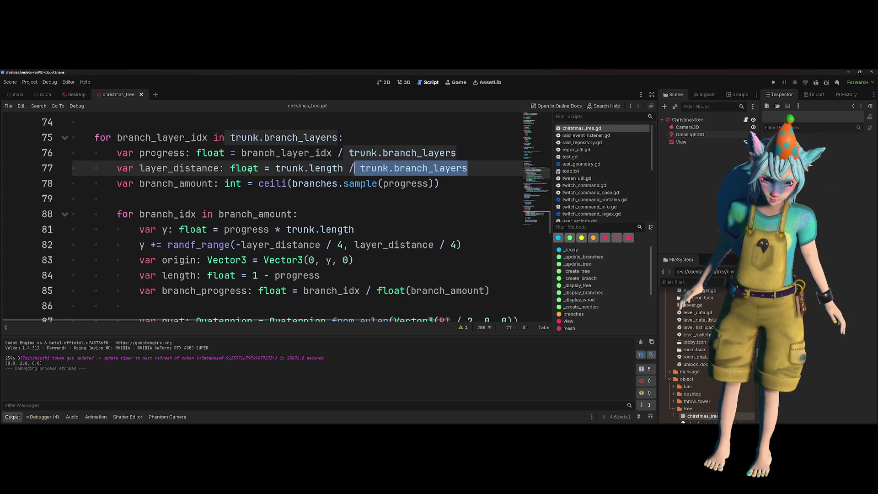
{"action": "left_click", "coordinate": [208, 168]}
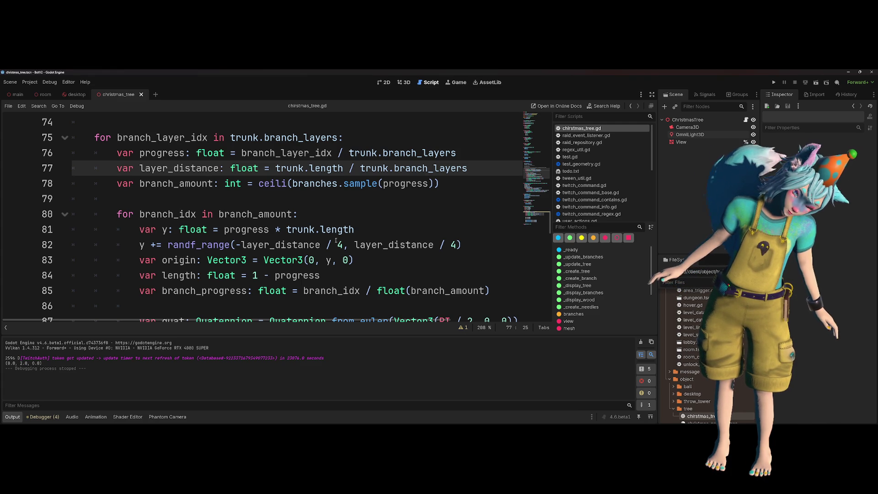
{"action": "left_click_drag", "start_coordinate": [342, 245], "coordinate": [234, 243]}
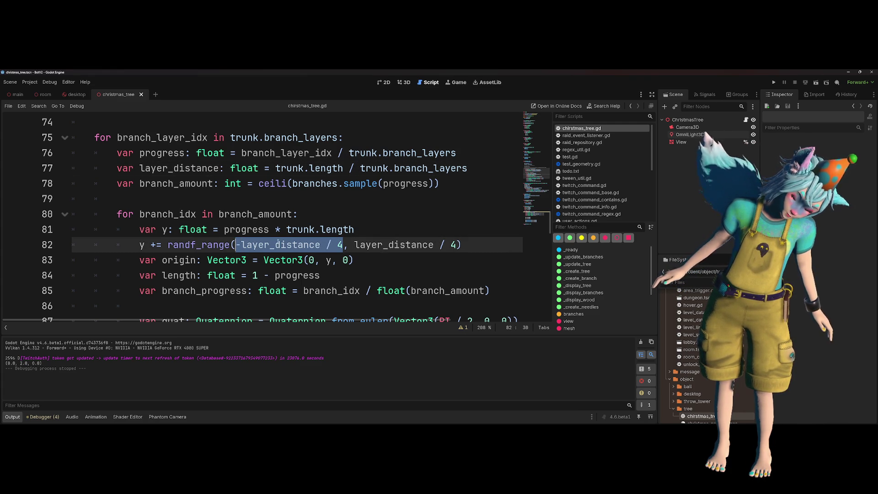
{"action": "type", "text": "0"}
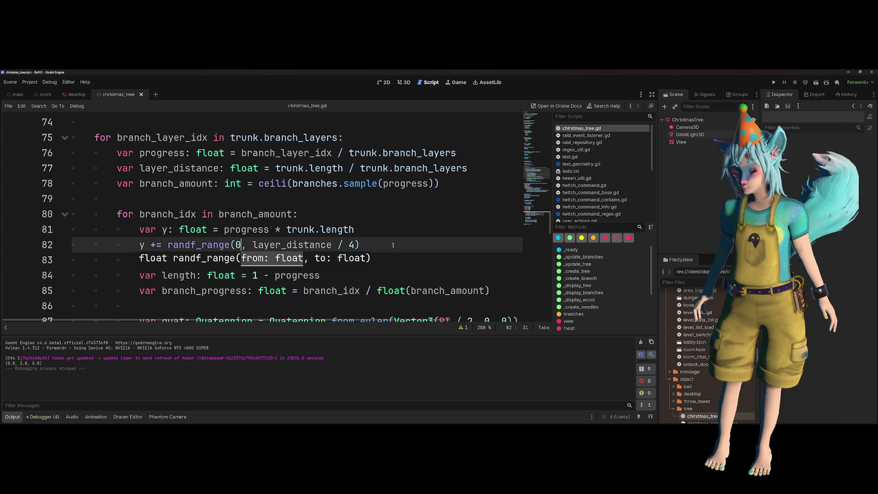
{"action": "key", "text": "F5"}
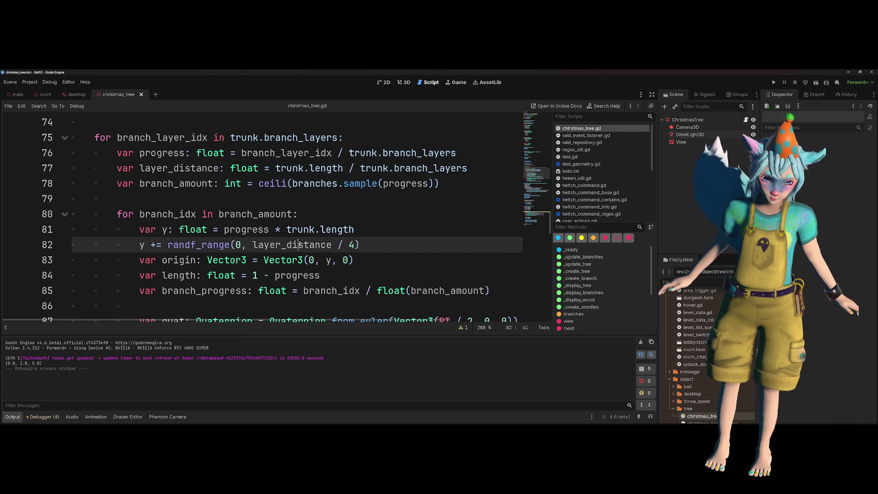
- Comment out the branch height jitter on line 82 and run the scene again
{"action": "key", "text": "Home"}
{"action": "type", "text": "#"}
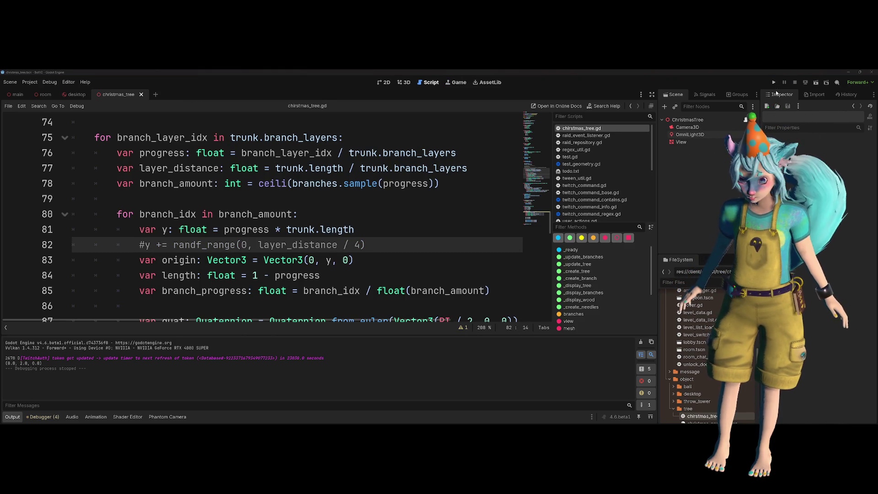
{"action": "left_click", "coordinate": [816, 82]}
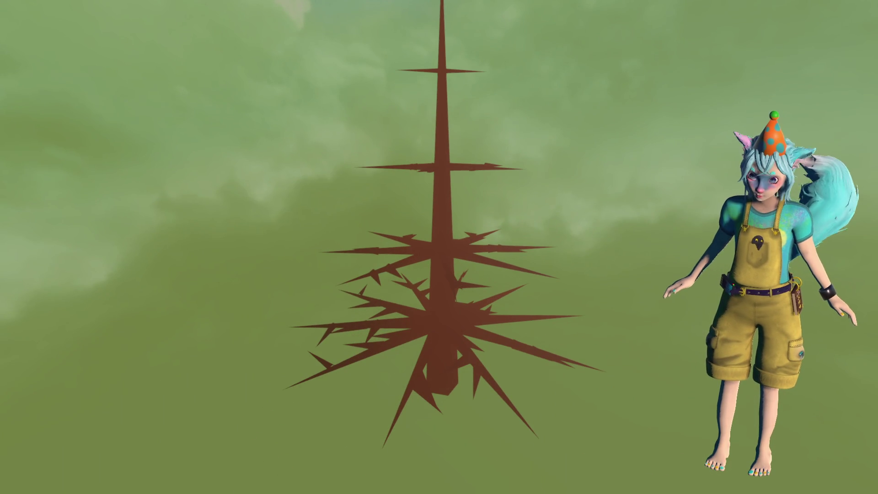
{"action": "key", "text": "F8"}
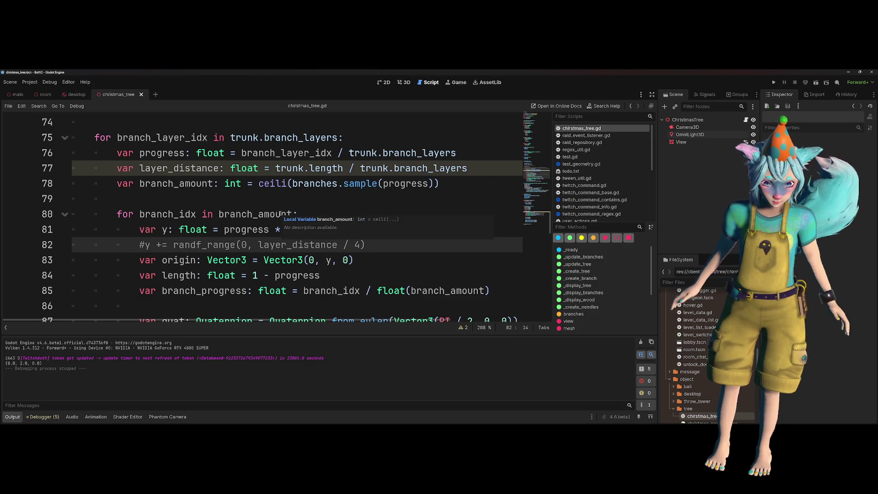
{"action": "double_click", "coordinate": [419, 153]}
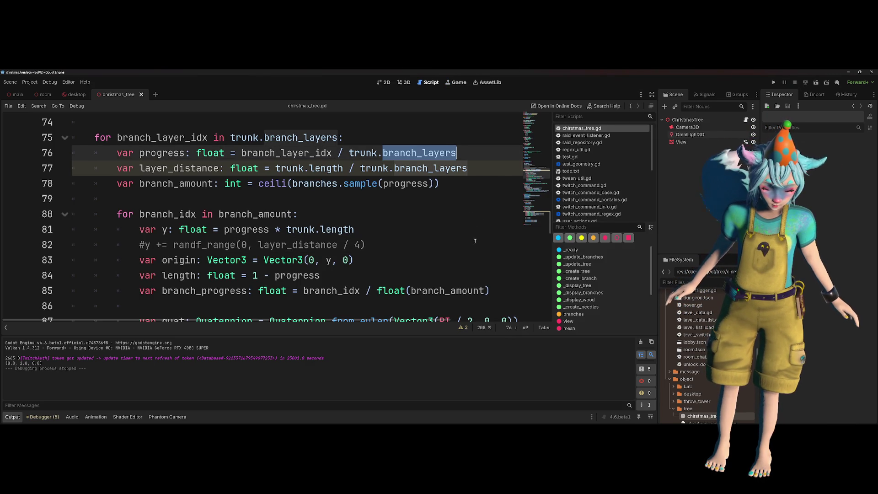
- Check the branch_layers definition and run the scene to view the layered branches
{"action": "left_click", "coordinate": [293, 138], "text": "ctrl"}
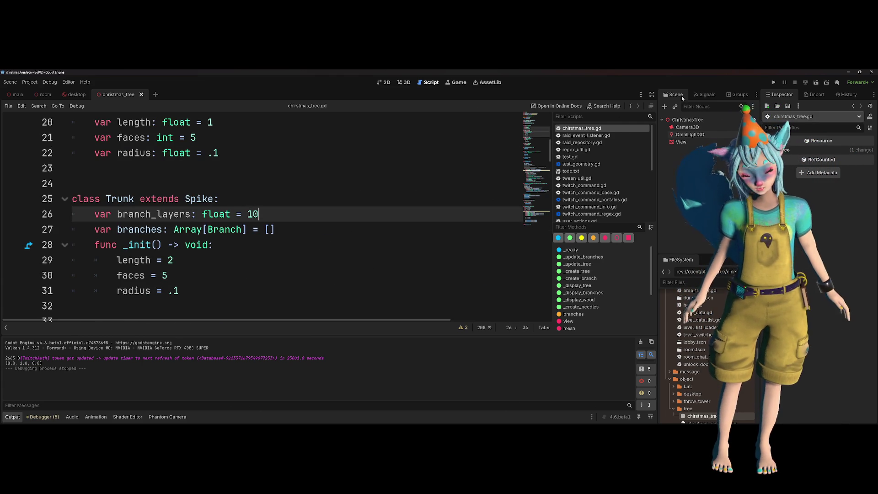
{"action": "left_click", "coordinate": [816, 83]}
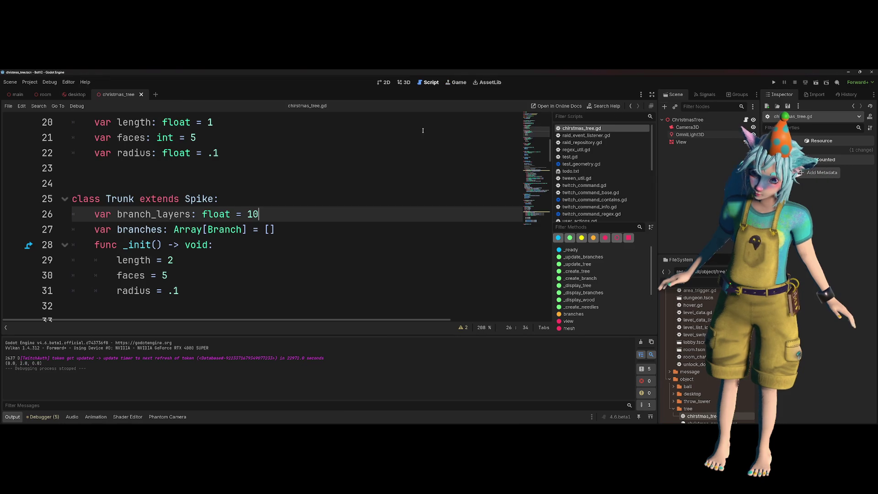
{"action": "scroll", "coordinate": [276, 179], "scroll_direction": "down", "scroll_amount": 9}
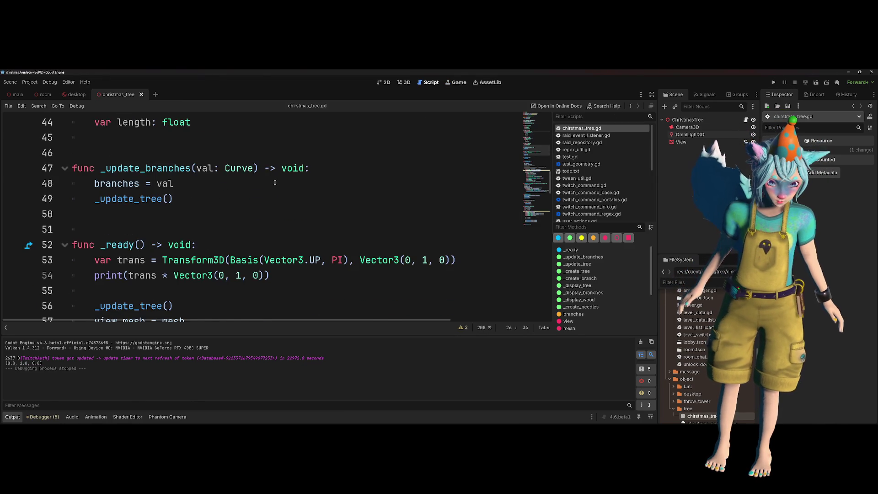
{"action": "scroll", "coordinate": [275, 182], "scroll_direction": "up", "scroll_amount": 4}
{"action": "scroll", "coordinate": [275, 182], "scroll_direction": "up", "scroll_amount": 4}
{"action": "scroll", "coordinate": [276, 182], "scroll_direction": "down", "scroll_amount": 14}
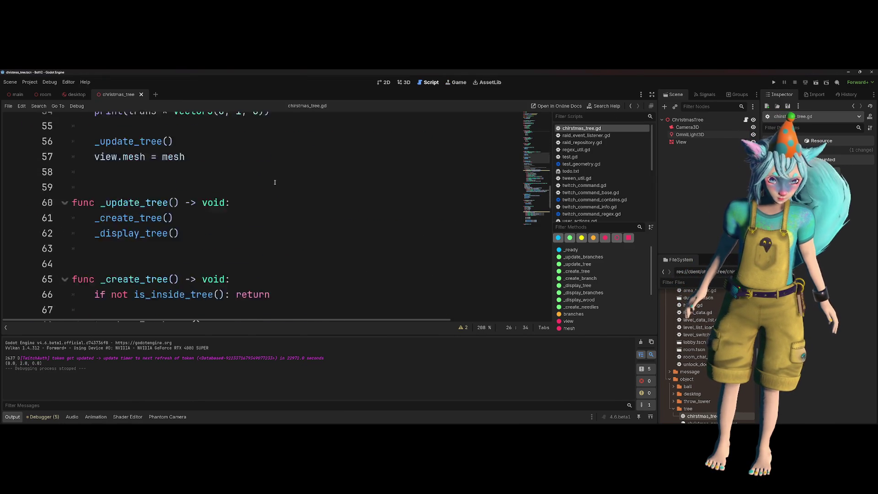
{"action": "scroll", "coordinate": [249, 206], "scroll_direction": "down", "scroll_amount": 1}
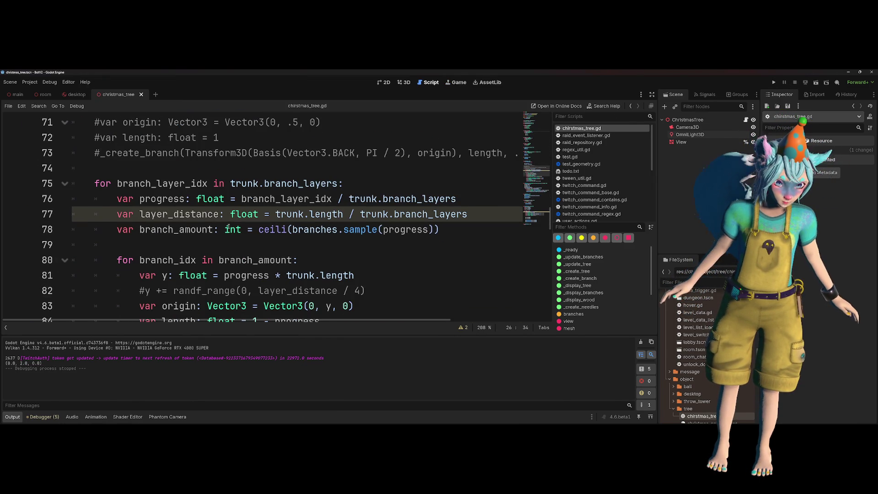
- Uncomment line 82 to restore the quarter-layer height jitter and rerun the scene
{"action": "left_click", "coordinate": [225, 291]}
{"action": "key", "text": "ctrl+k"}
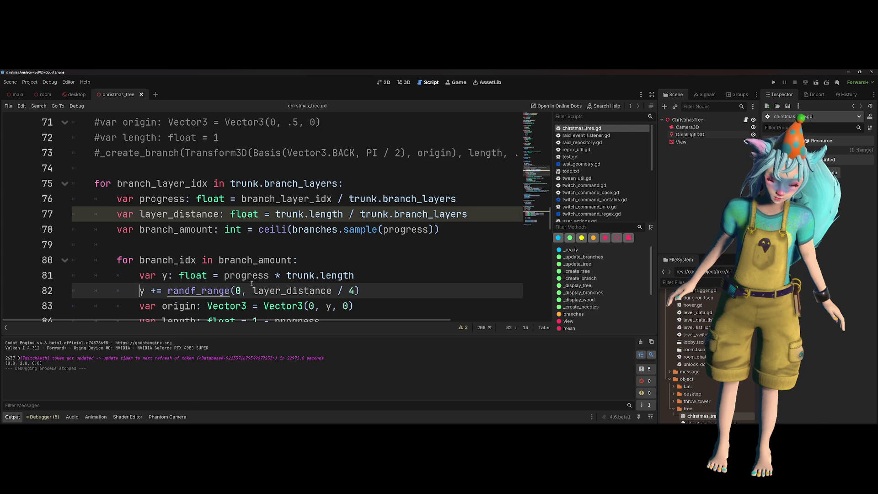
{"action": "left_click", "coordinate": [816, 82]}
{"action": "type", "text": "-layer_distance / 4"}
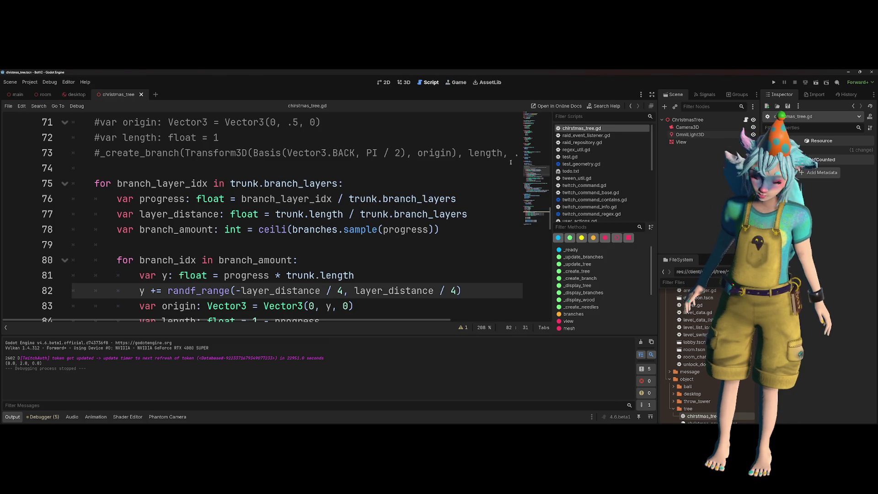
{"action": "left_click", "coordinate": [815, 82]}
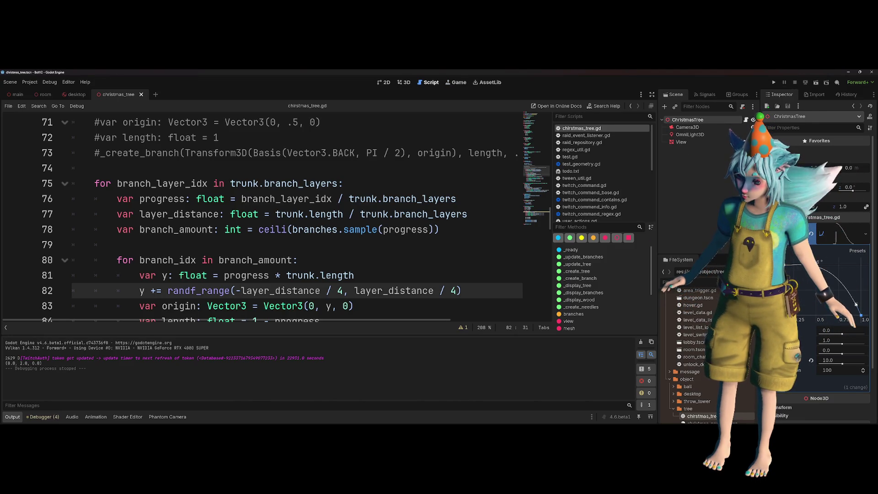
{"action": "left_click", "coordinate": [816, 82]}
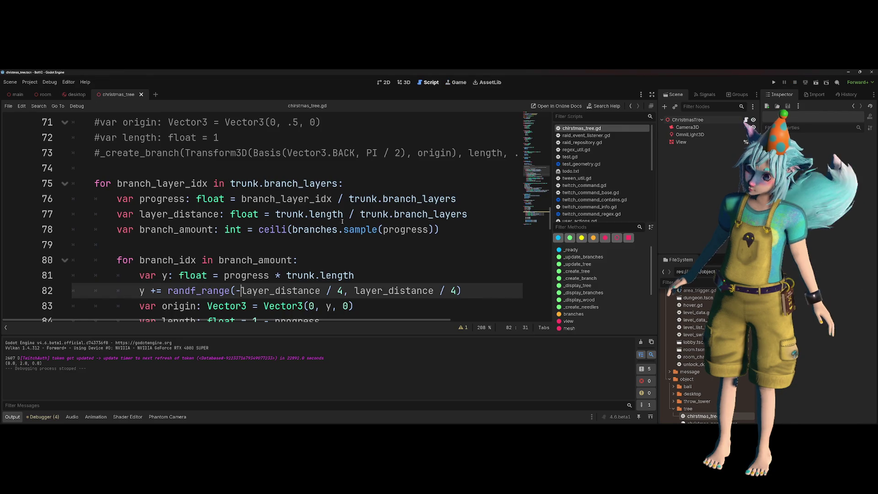
- Move branch_progress * TAU into a new 'var rot' and use rot as the branch's y angle
{"action": "scroll", "coordinate": [124, 311], "scroll_direction": "down", "scroll_amount": 3}
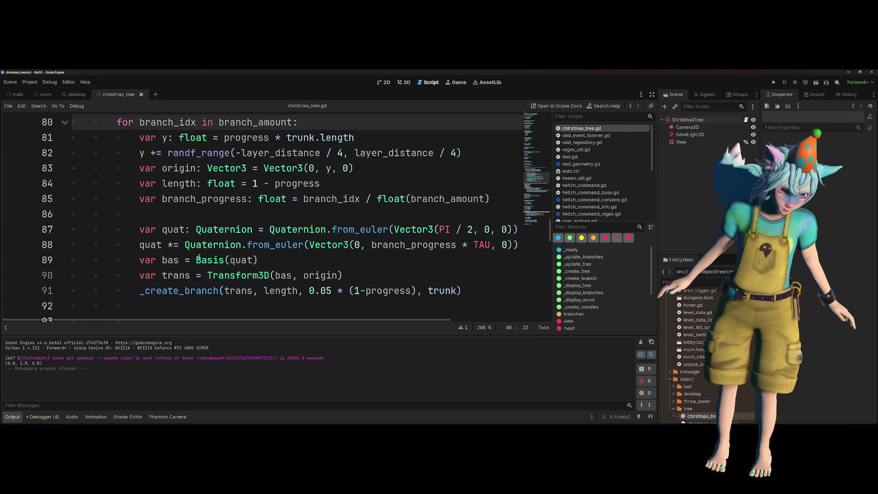
{"action": "mouse_move", "coordinate": [206, 260]}
{"action": "mouse_move", "coordinate": [419, 152]}
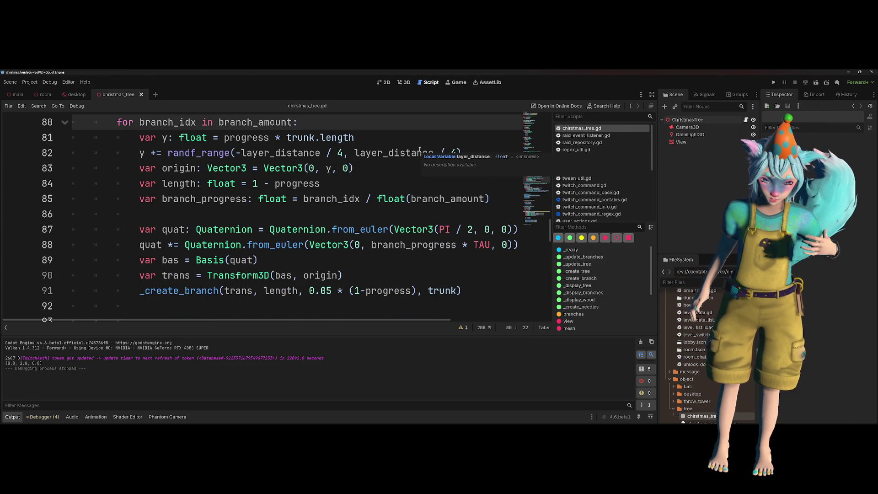
{"action": "left_click", "coordinate": [467, 247]}
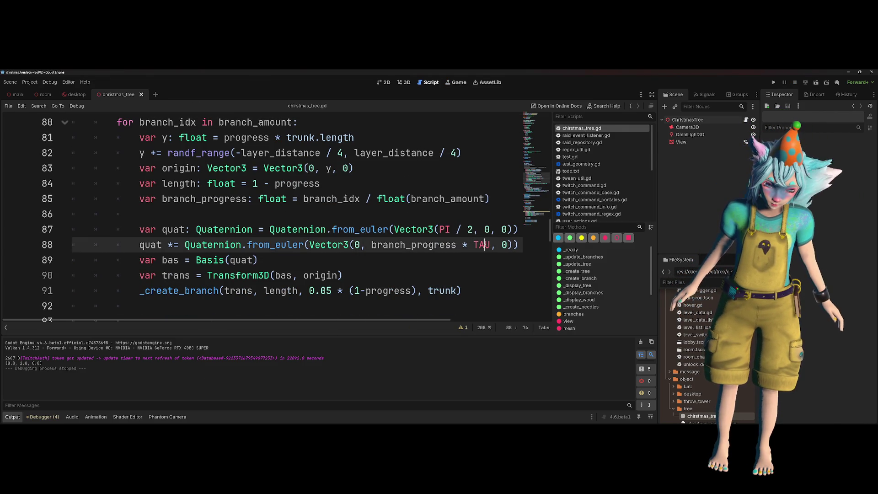
{"action": "left_click", "coordinate": [369, 247], "text": "shift"}
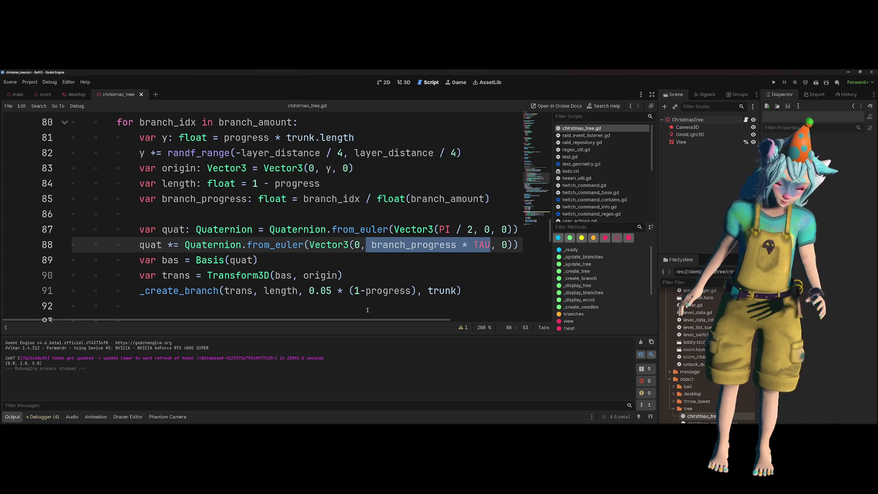
{"action": "key", "text": "Up"}
{"action": "key", "text": "End"}
{"action": "key", "text": "Return"}
{"action": "type", "text": "var"}
{"action": "key", "text": "BackSpace"}
{"action": "key", "text": "BackSpace"}
{"action": "type", "text": "rot ="}
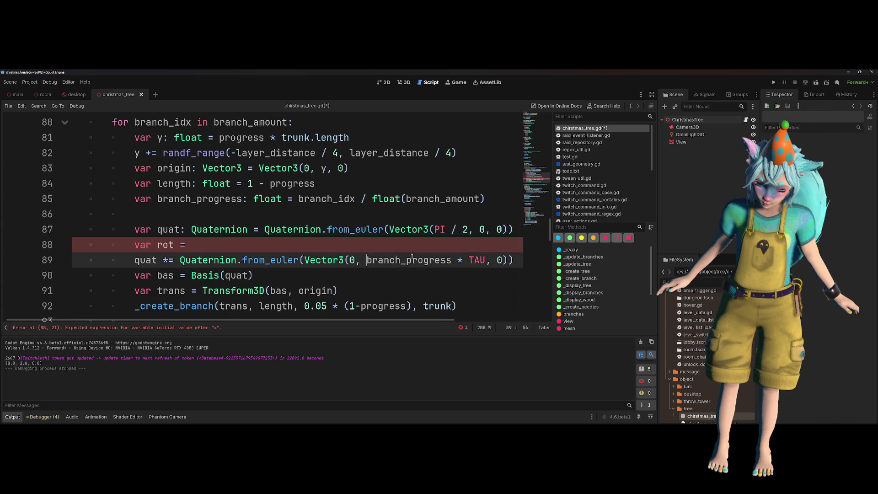
{"action": "left_click_drag", "start_coordinate": [366, 260], "coordinate": [485, 259]}
{"action": "key", "text": "ctrl+x"}
{"action": "left_click", "coordinate": [482, 244]}
{"action": "key", "text": "ctrl+v"}
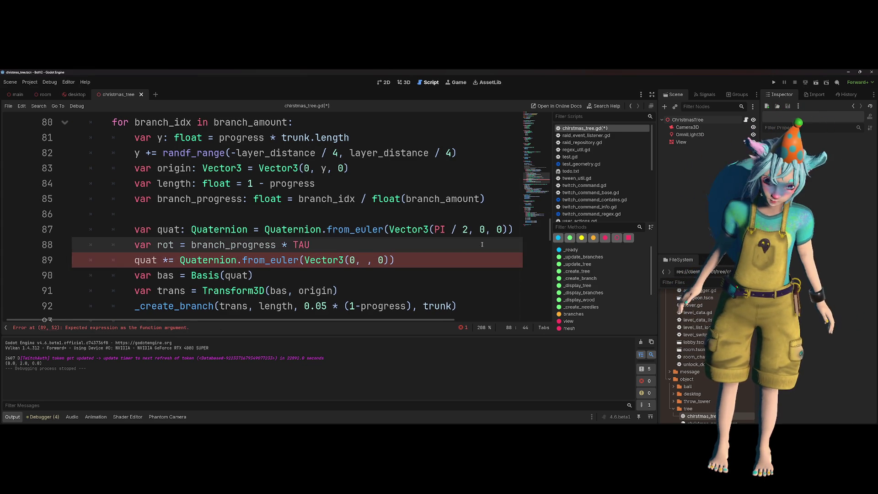
{"action": "left_click", "coordinate": [363, 259]}
{"action": "type", "text": "rot"}
{"action": "key", "text": "Escape"}
- Start a randf_range line above the quat line and review the branch_progress and TAU definitions
{"action": "key", "text": "ctrl+shift+Return"}
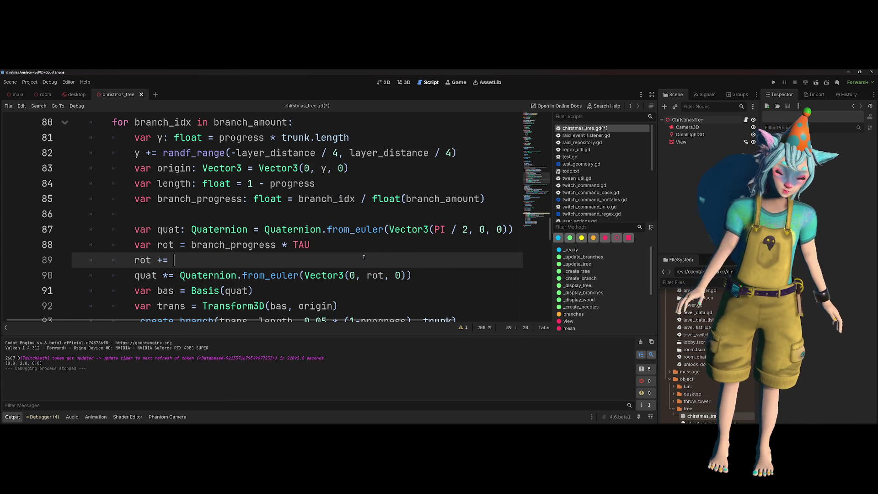
{"action": "key", "text": "Escape"}
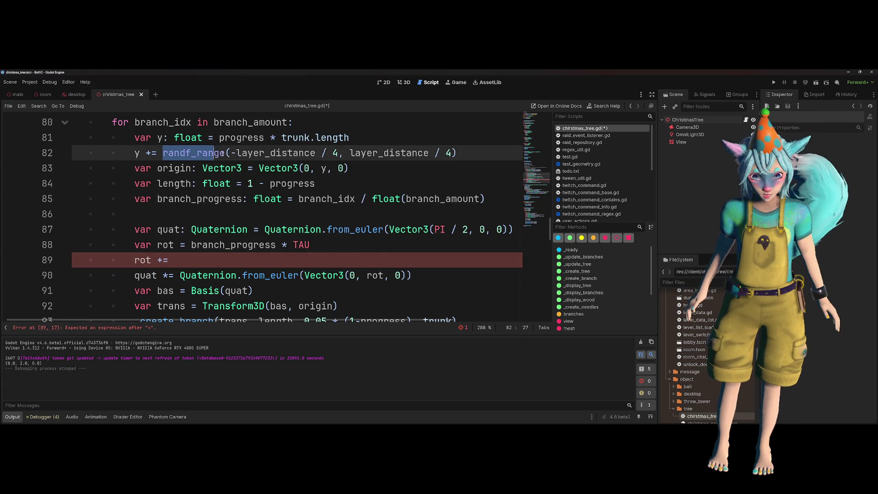
{"action": "type", "text": "randf_range"}
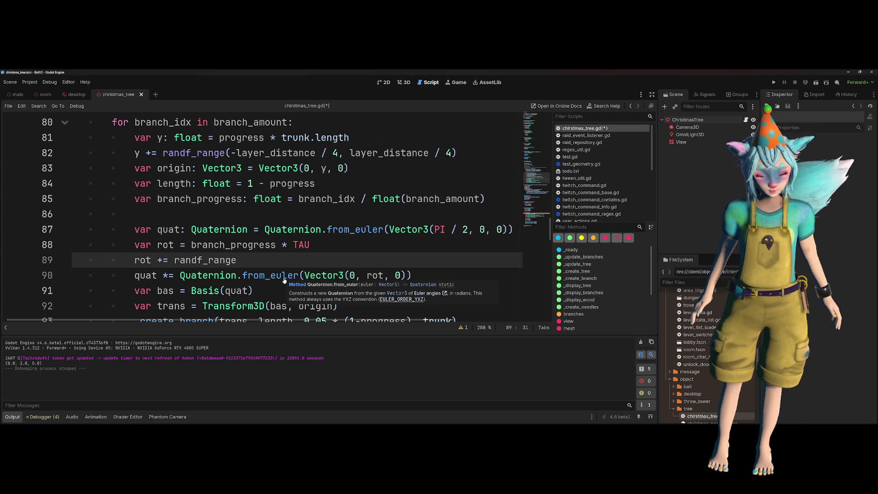
{"action": "double_click", "coordinate": [210, 245]}
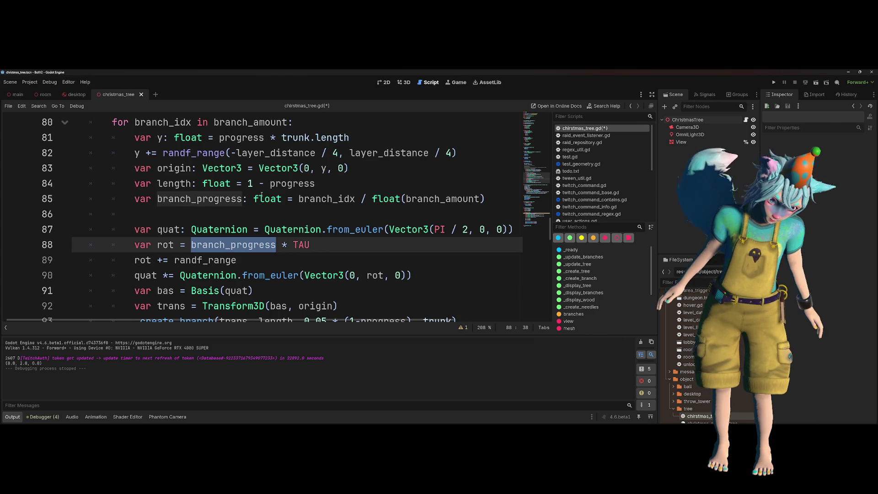
{"action": "scroll", "coordinate": [262, 195], "scroll_direction": "up", "scroll_amount": 2}
{"action": "scroll", "coordinate": [320, 201], "scroll_direction": "down", "scroll_amount": 1}
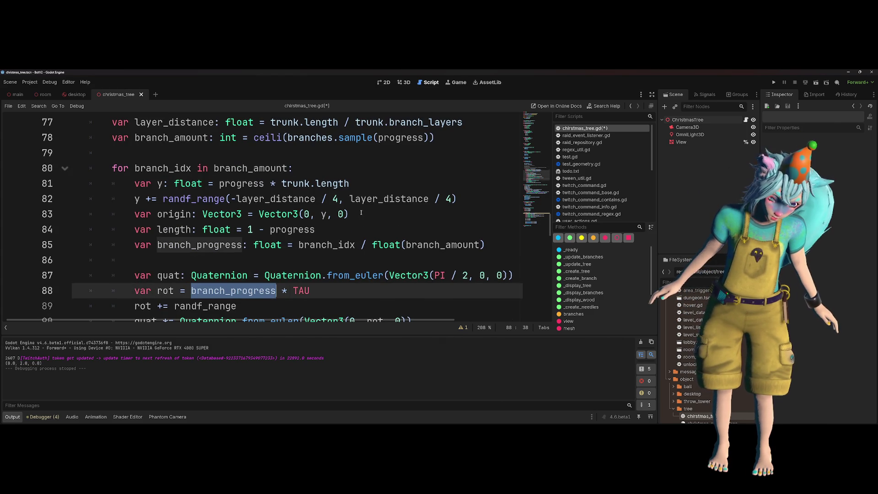
{"action": "left_click", "coordinate": [378, 247]}
{"action": "mouse_move", "coordinate": [378, 249]}
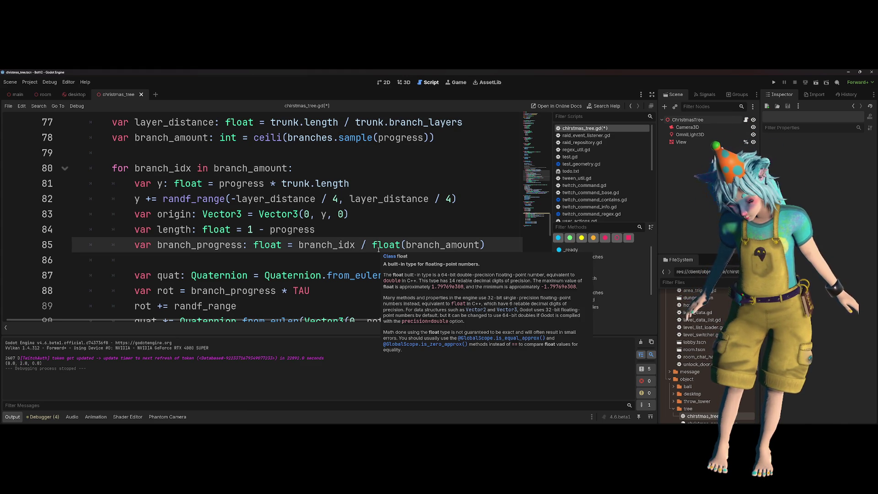
{"action": "left_click", "coordinate": [327, 290]}
{"action": "double_click", "coordinate": [298, 291]}
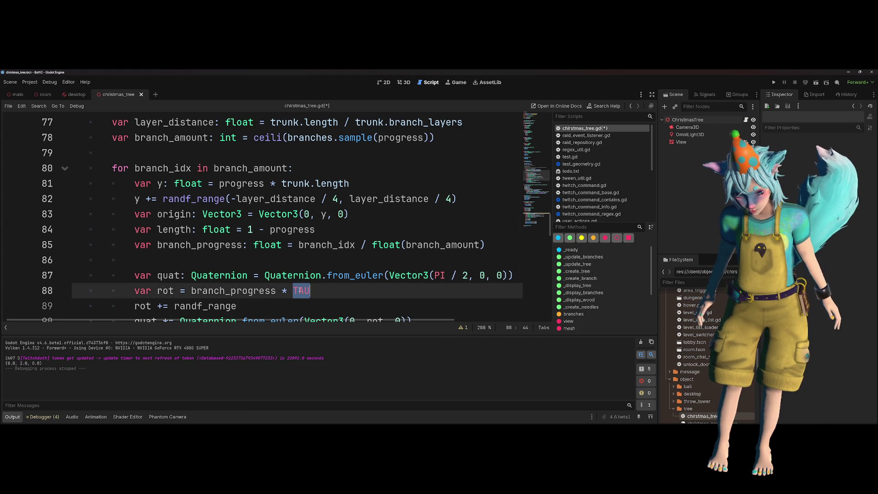
{"action": "mouse_move", "coordinate": [299, 292]}
{"action": "mouse_move", "coordinate": [255, 287]}
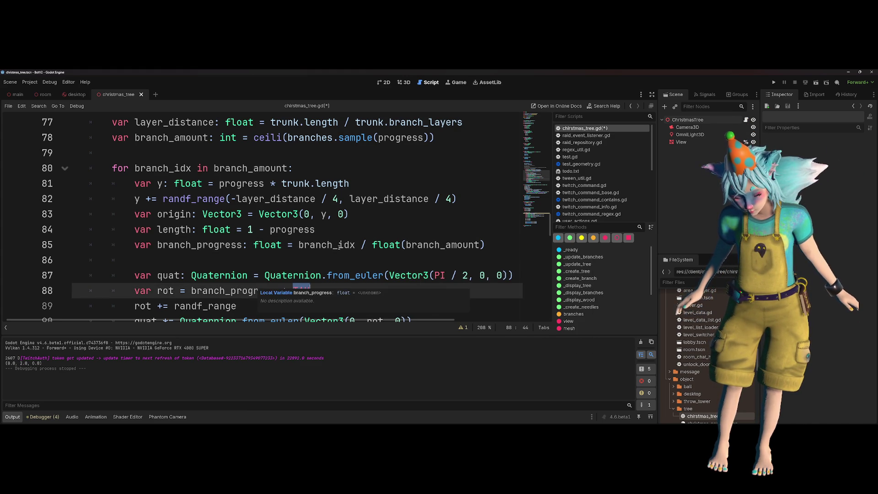
{"action": "mouse_move", "coordinate": [460, 237]}
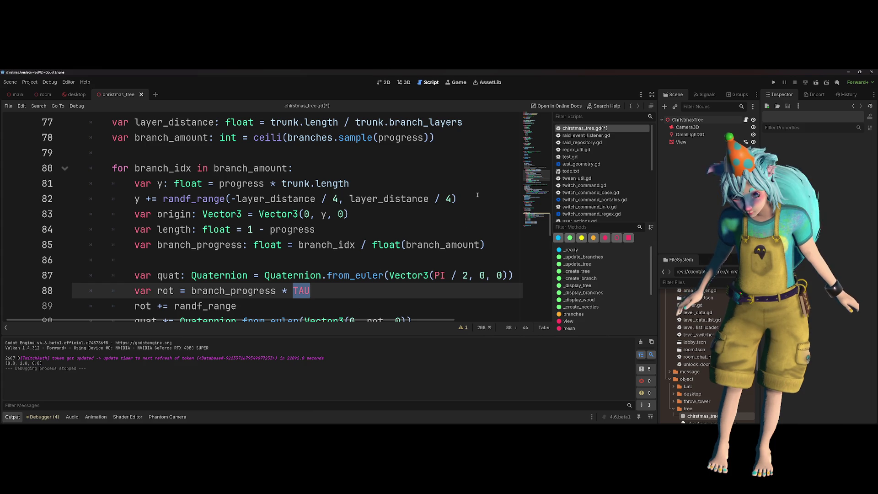
- Add 'var rot_distance: float = TAU / branch_amount' below the branch_progress line
{"action": "left_click", "coordinate": [481, 245]}
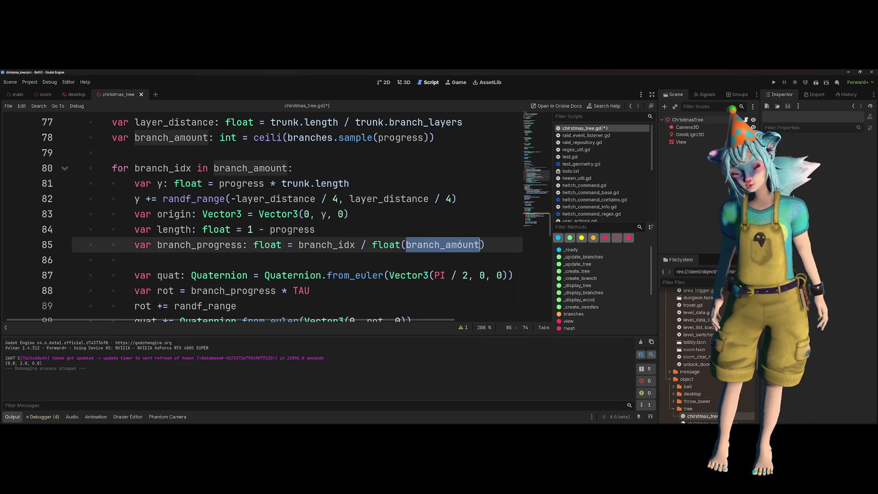
{"action": "key", "text": "End"}
{"action": "key", "text": "Return"}
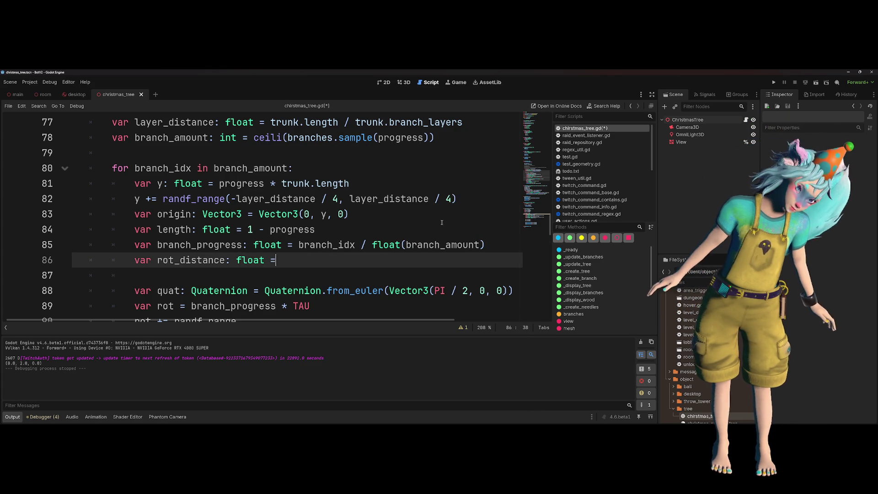
{"action": "left_click", "coordinate": [383, 290]}
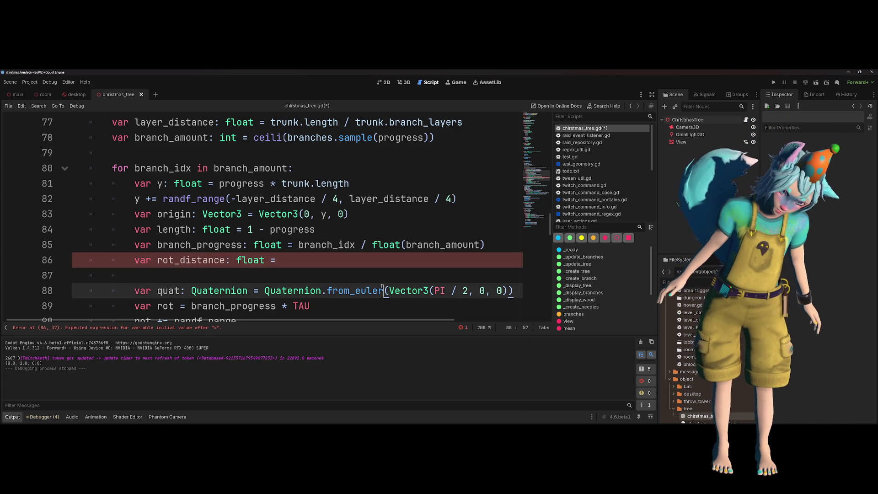
{"action": "left_click", "coordinate": [471, 184]}
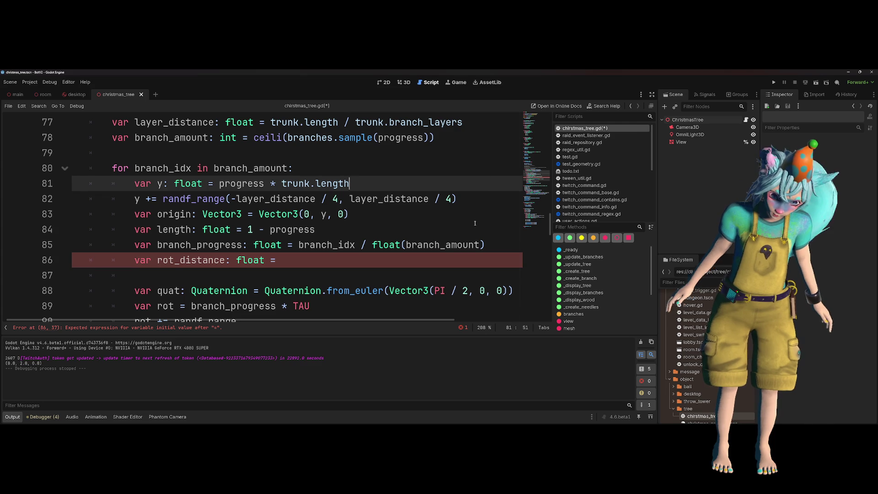
{"action": "left_click", "coordinate": [457, 245]}
{"action": "left_click", "coordinate": [343, 259]}
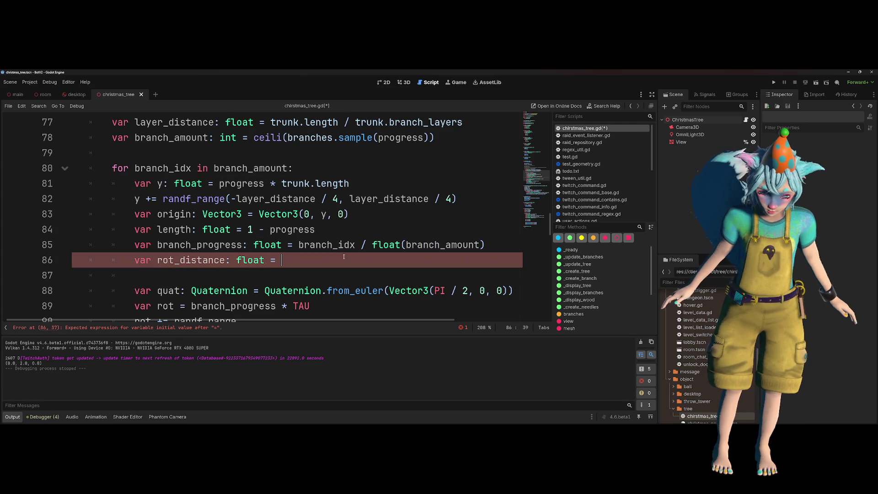
{"action": "type", "text": "TAU/ branch_amount"}
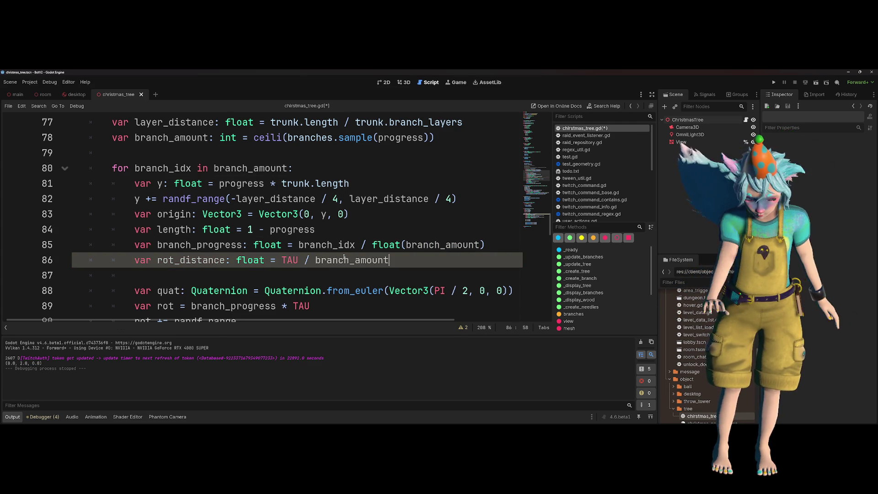
- Write the branch rotation jitter as randf_range(-rot_distance / 4, rot_distance / 4) on line 90
{"action": "double_click", "coordinate": [200, 262]}
{"action": "scroll", "coordinate": [246, 301], "scroll_direction": "down", "scroll_amount": 1}
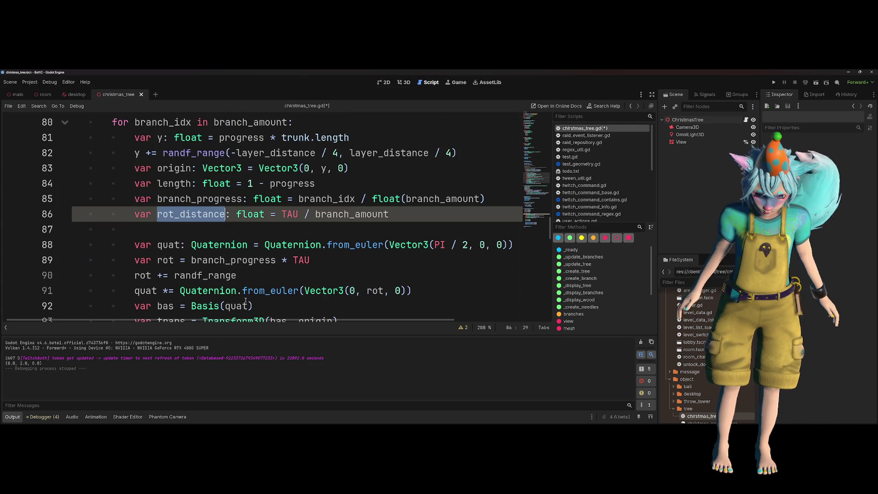
{"action": "left_click", "coordinate": [251, 276]}
{"action": "type", "text": "("}
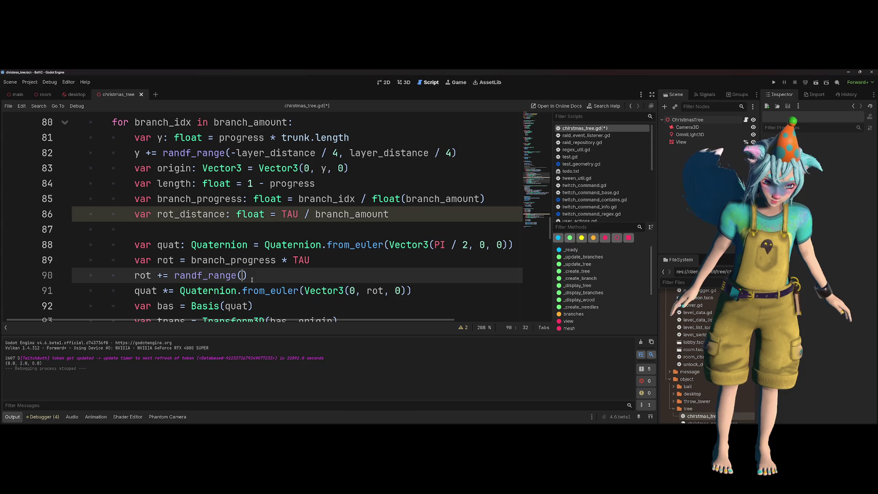
{"action": "type", "text": "rot_distance"}
{"action": "key", "text": "ctrl+Left"}
{"action": "type", "text": "-"}
{"action": "key", "text": "End"}
{"action": "key", "text": "Left"}
{"action": "type", "text": ", rot_distance"}
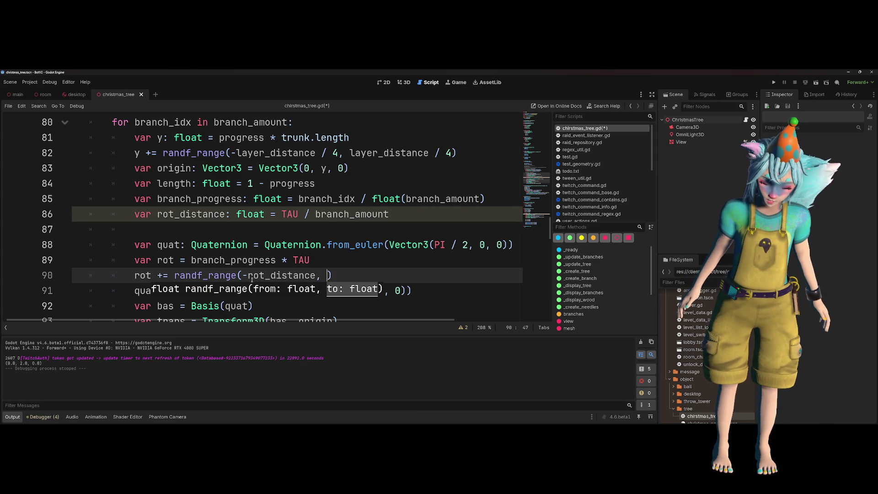
{"action": "key", "text": "ctrl+Left"}
{"action": "key", "text": "Left"}
{"action": "key", "text": "Left"}
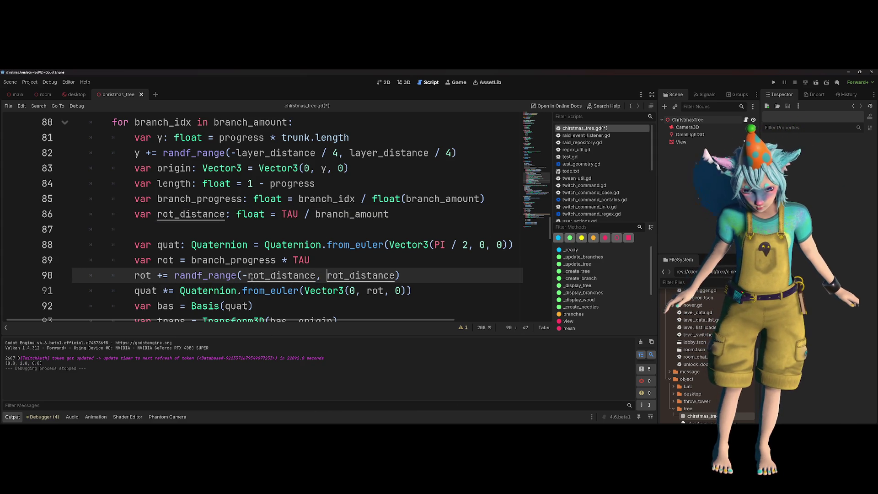
{"action": "type", "text": "/ 2"}
{"action": "key", "text": "End"}
{"action": "key", "text": "Left"}
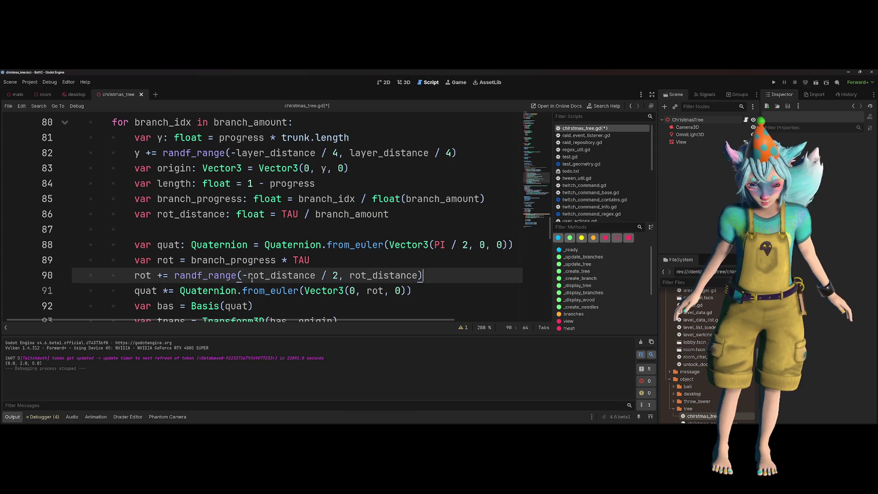
{"action": "key", "text": "BackSpace"}
{"action": "type", "text": "/"}
{"action": "key", "text": "BackSpace"}
{"action": "type", "text": "/ 4"}
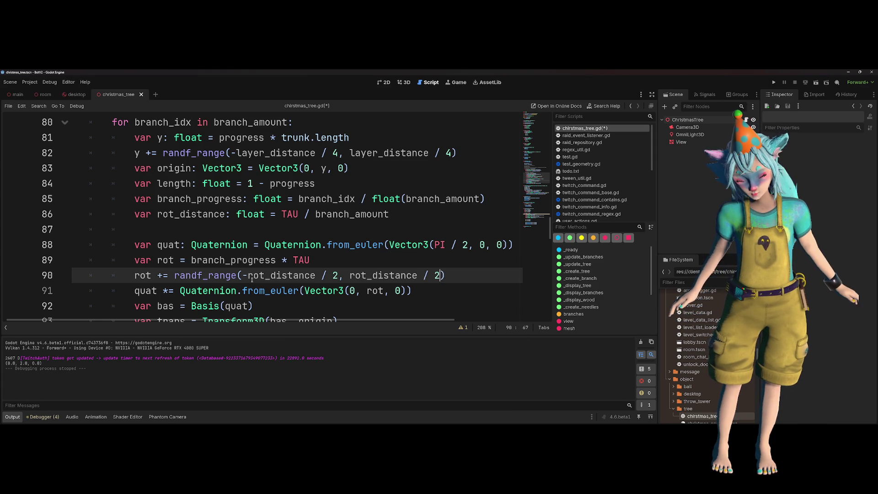
{"action": "key", "text": "ctrl+Left"}
{"action": "key", "text": "ctrl+Left"}
{"action": "key", "text": "ctrl+Left"}
{"action": "double_click", "coordinate": [335, 276]}
{"action": "type", "text": "4"}
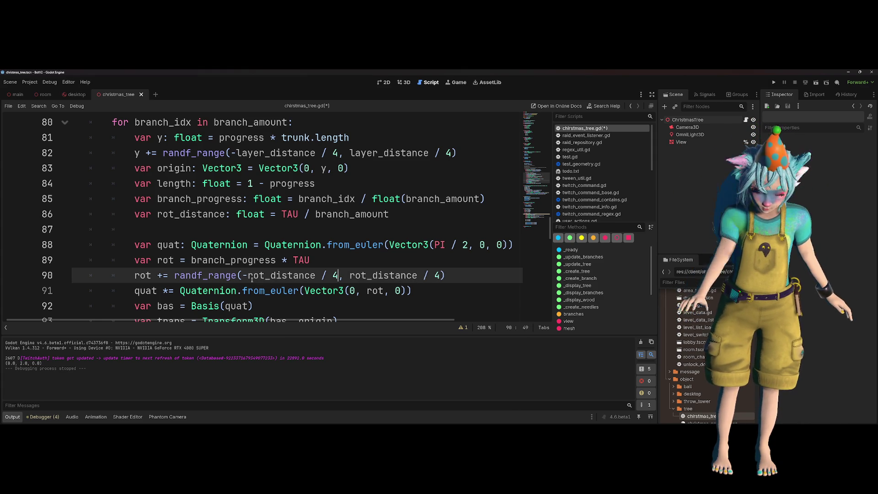
- Save the script and test-run the scene to preview the tree
{"action": "left_click", "coordinate": [285, 260]}
{"action": "key", "text": "ctrl+s"}
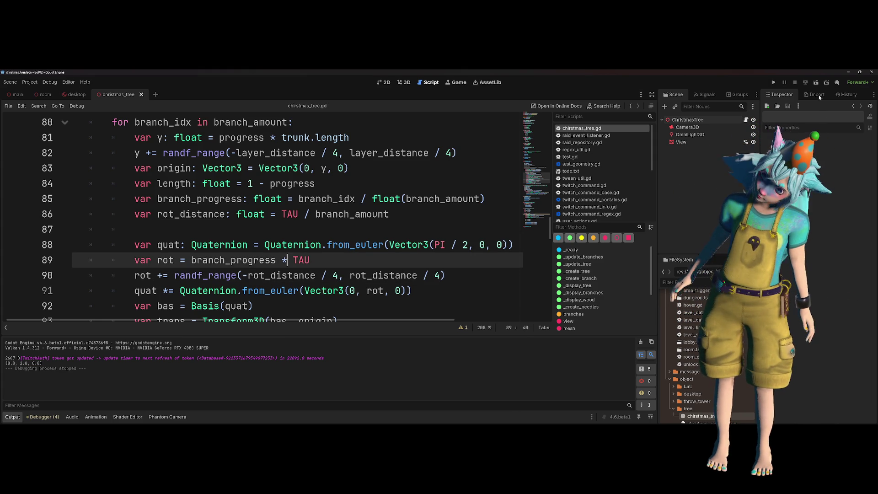
{"action": "left_click", "coordinate": [814, 83]}
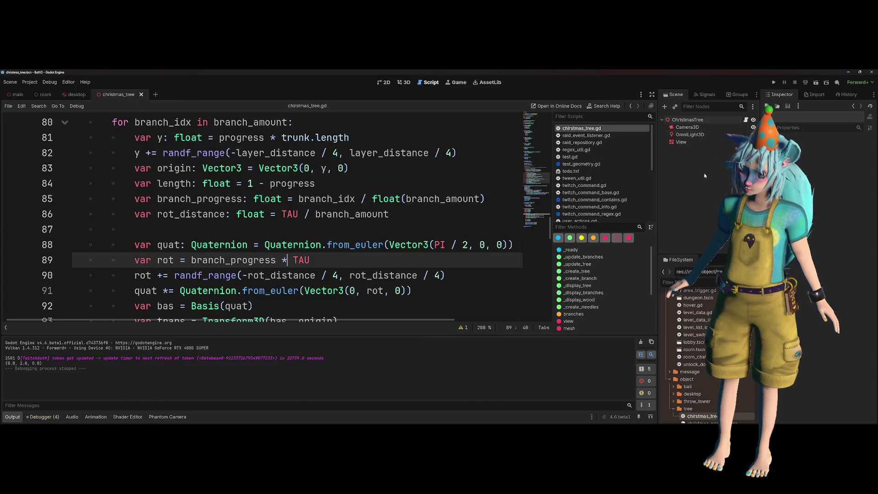
{"action": "key", "text": "Up"}
{"action": "key", "text": "Up"}
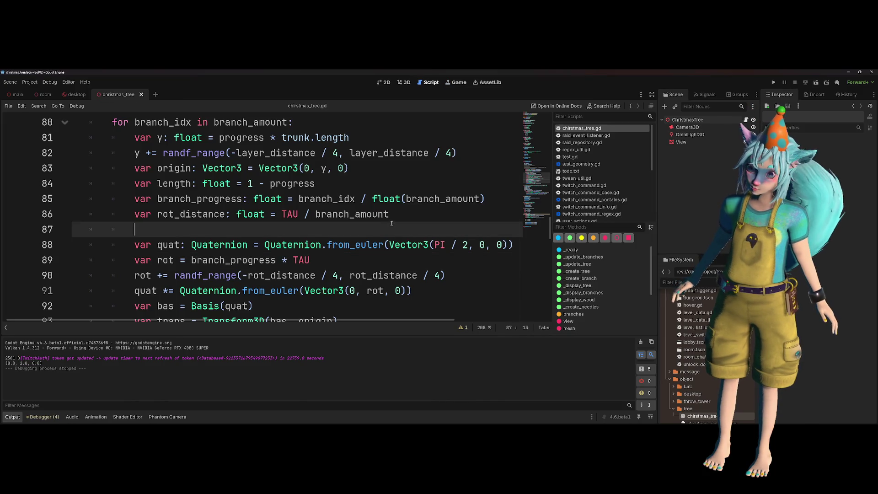
{"action": "key", "text": "ctrl+equal"}
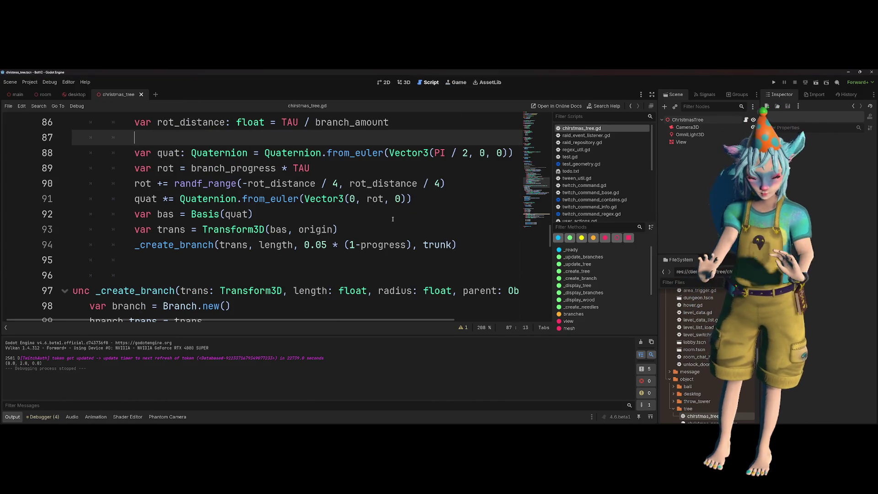
{"action": "scroll", "coordinate": [393, 219], "scroll_direction": "down", "scroll_amount": 4}
{"action": "scroll", "coordinate": [389, 221], "scroll_direction": "down", "scroll_amount": 3}
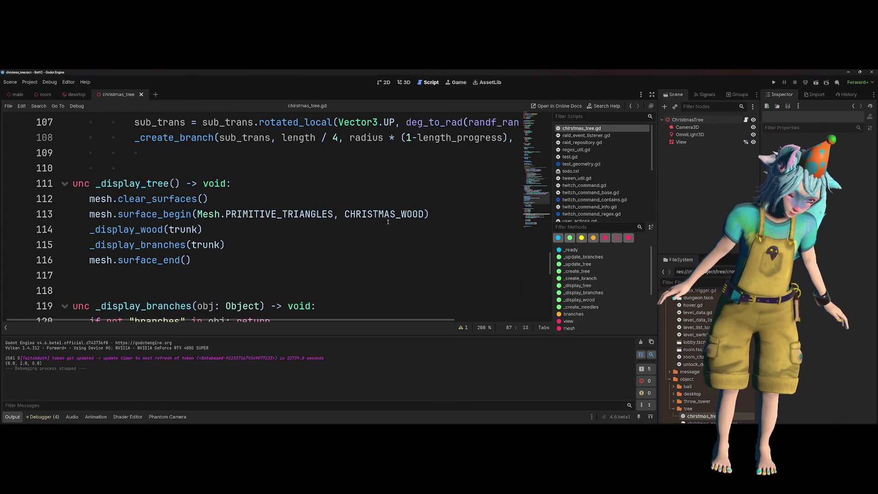
{"action": "scroll", "coordinate": [388, 221], "scroll_direction": "up", "scroll_amount": 6}
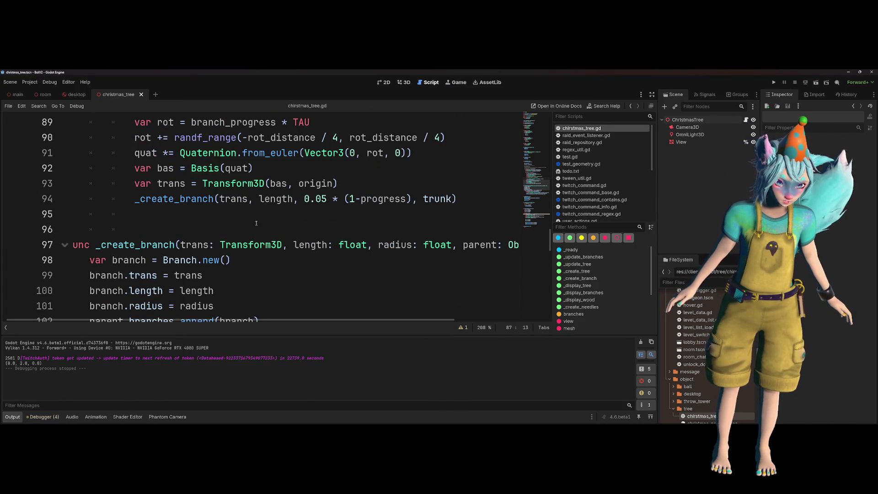
{"action": "scroll", "coordinate": [256, 223], "scroll_direction": "down", "scroll_amount": 3}
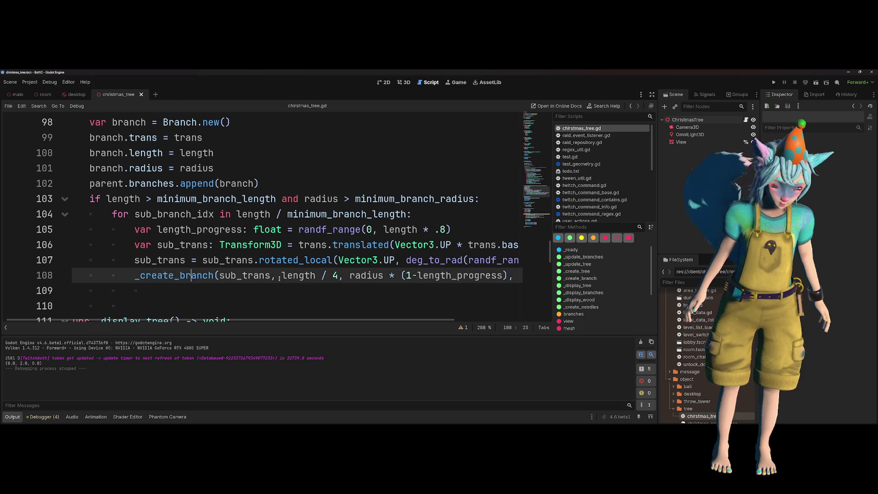
{"action": "left_click", "coordinate": [141, 201]}
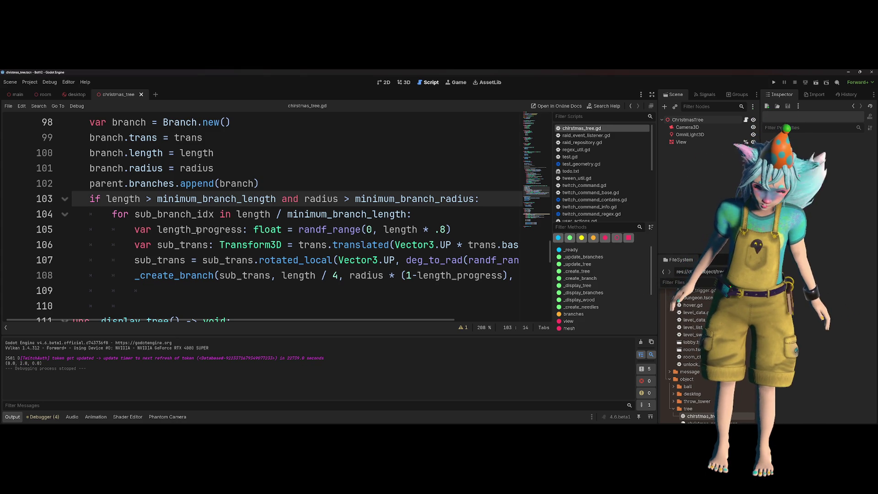
{"action": "scroll", "coordinate": [198, 230], "scroll_direction": "down", "scroll_amount": 5}
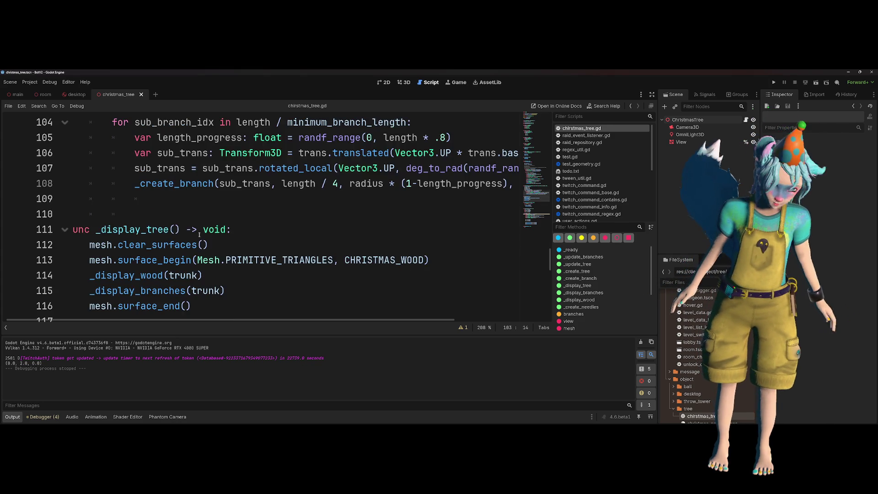
{"action": "scroll", "coordinate": [238, 229], "scroll_direction": "down", "scroll_amount": 1}
{"action": "left_click", "coordinate": [156, 198]}
{"action": "left_click", "coordinate": [157, 257]}
{"action": "key", "text": "Return"}
{"action": "type", "text": "func _display_leaf"}
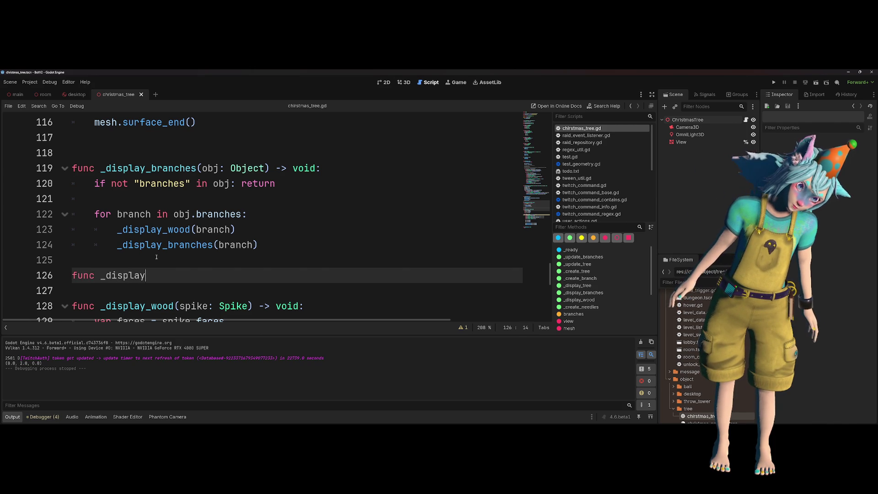
{"action": "key", "text": "BackSpace"}
{"action": "key", "text": "BackSpace"}
{"action": "type", "text": "af"}
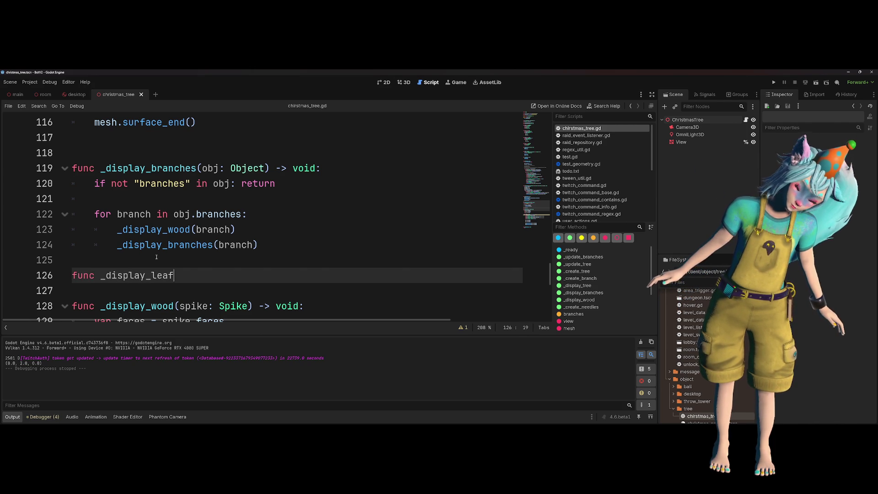
{"action": "type", "text": "(leaf: Leaf"}
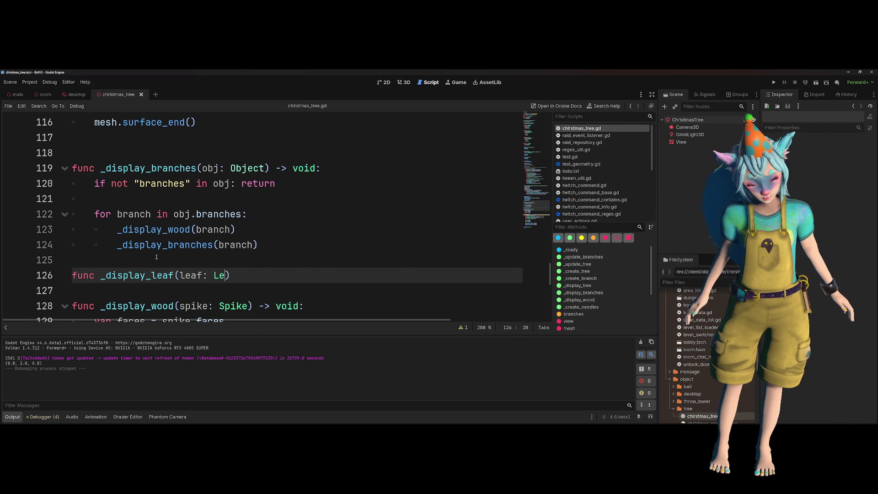
{"action": "key", "text": "Escape"}
{"action": "type", "text": ") -> void"}
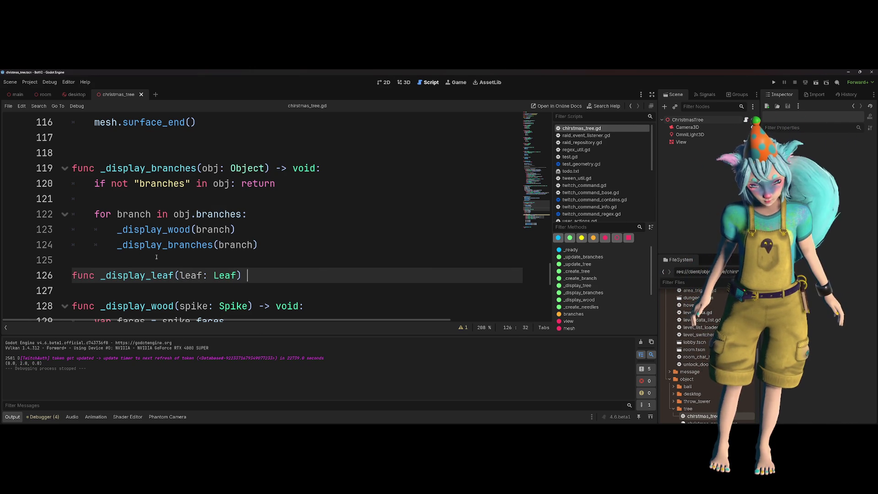
{"action": "type", "text": ":"}
{"action": "key", "text": "Return"}
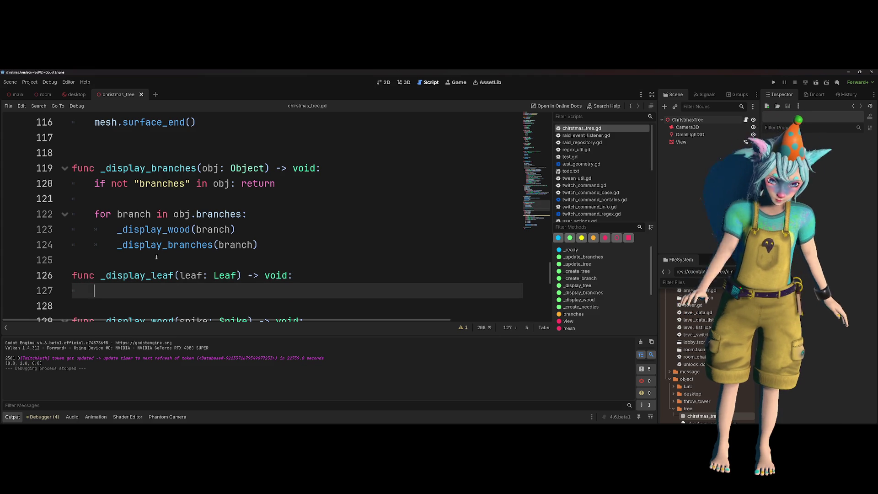
{"action": "scroll", "coordinate": [156, 257], "scroll_direction": "down", "scroll_amount": 5}
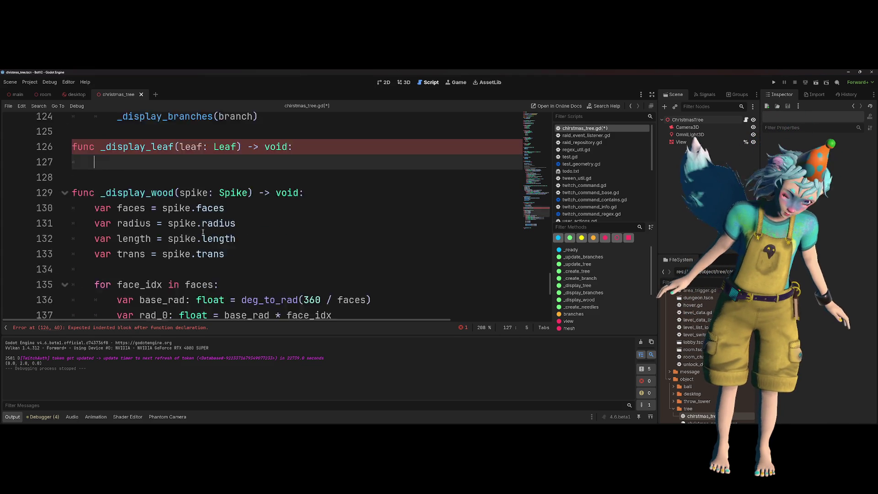
{"action": "scroll", "coordinate": [205, 228], "scroll_direction": "down", "scroll_amount": 4}
{"action": "scroll", "coordinate": [206, 222], "scroll_direction": "up", "scroll_amount": 5}
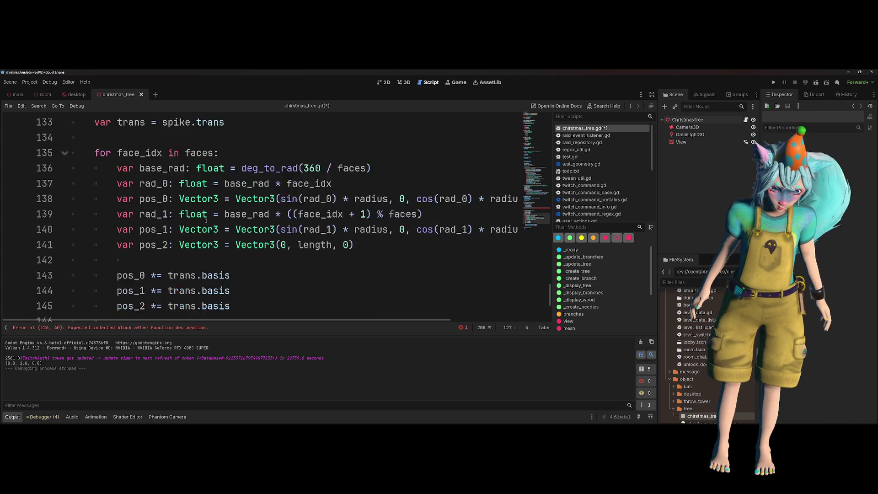
{"action": "scroll", "coordinate": [206, 221], "scroll_direction": "up", "scroll_amount": 2}
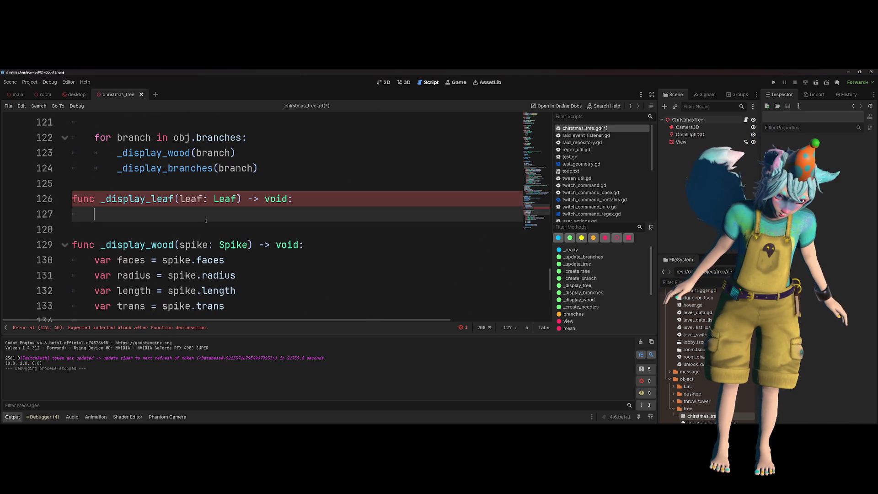
{"action": "scroll", "coordinate": [206, 221], "scroll_direction": "down", "scroll_amount": 3}
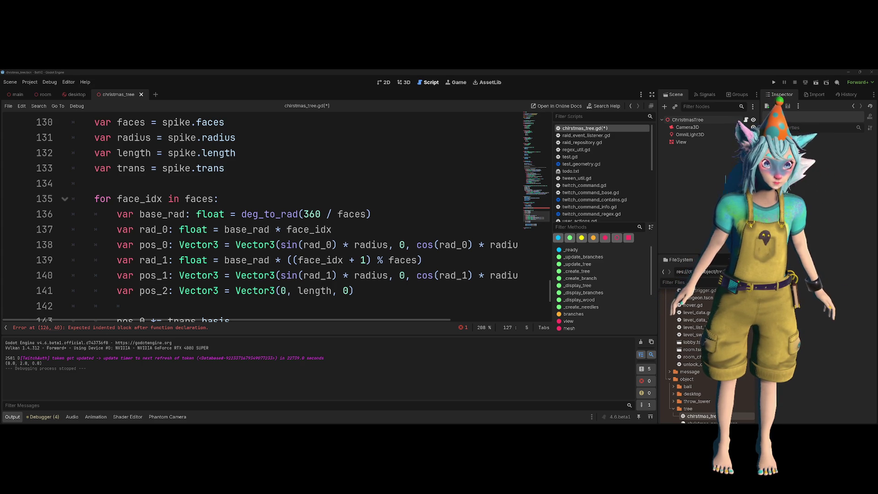
{"action": "left_click", "coordinate": [281, 291]}
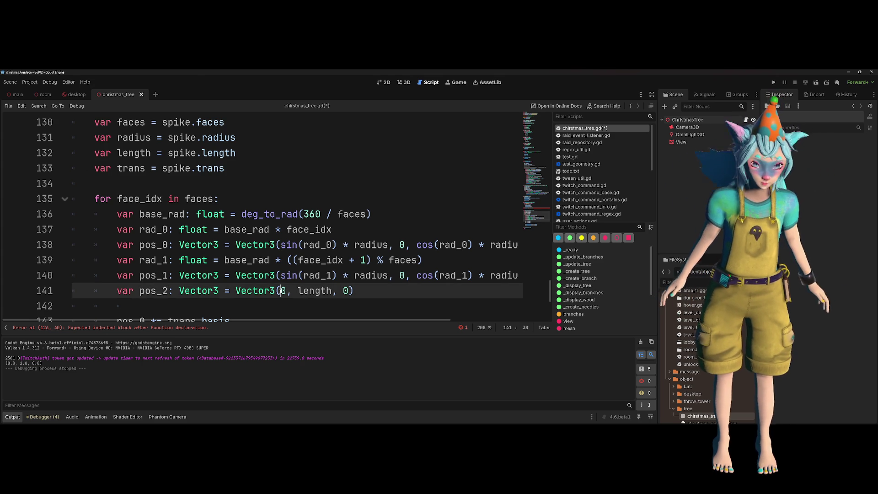
- Scroll between the empty _display_leaf body and the Leaf class it uses
{"action": "scroll", "coordinate": [295, 260], "scroll_direction": "up", "scroll_amount": 2}
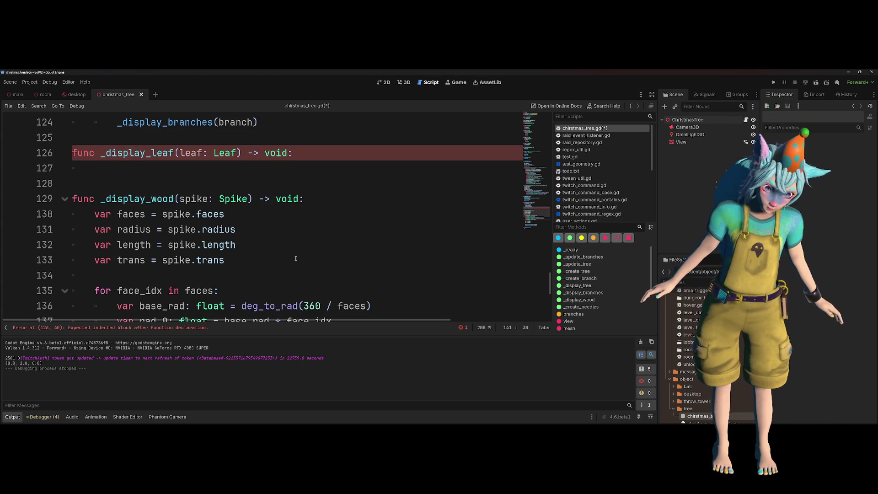
{"action": "left_click", "coordinate": [243, 169]}
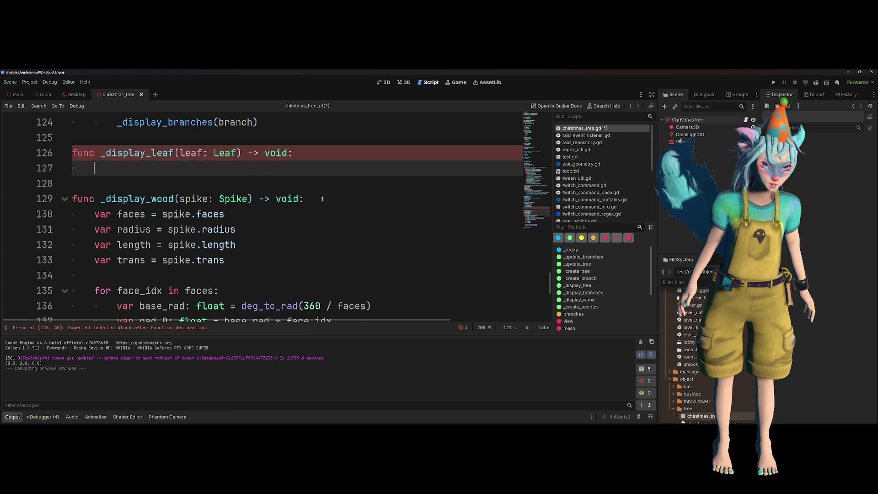
{"action": "scroll", "coordinate": [322, 200], "scroll_direction": "down", "scroll_amount": 3}
{"action": "scroll", "coordinate": [322, 199], "scroll_direction": "up", "scroll_amount": 3}
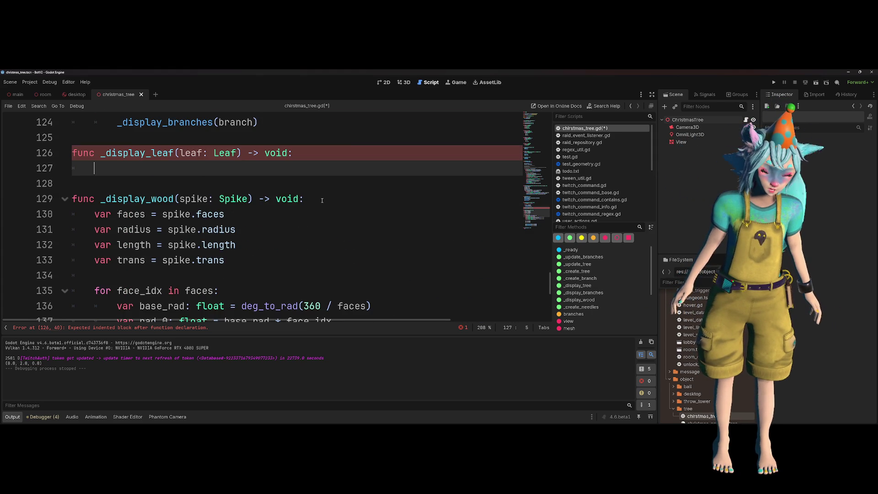
{"action": "scroll", "coordinate": [322, 199], "scroll_direction": "up", "scroll_amount": 1}
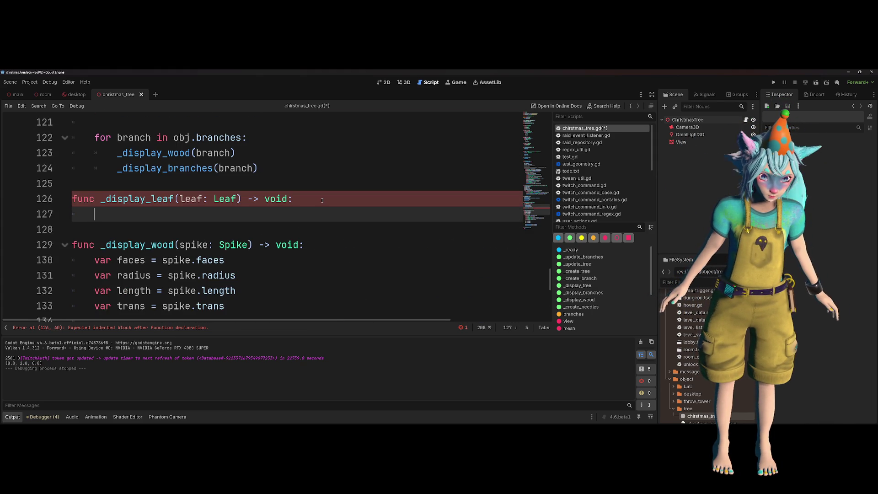
{"action": "scroll", "coordinate": [322, 200], "scroll_direction": "up", "scroll_amount": 2}
{"action": "scroll", "coordinate": [323, 200], "scroll_direction": "down", "scroll_amount": 2}
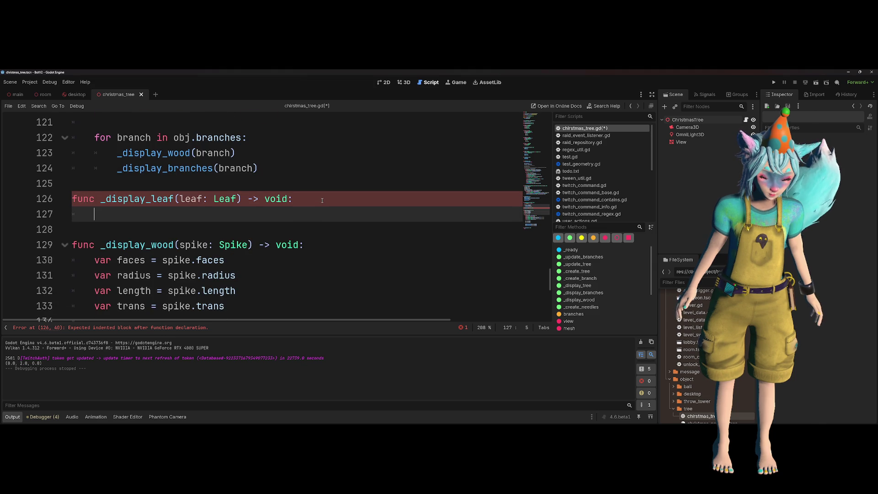
{"action": "scroll", "coordinate": [322, 200], "scroll_direction": "up", "scroll_amount": 1}
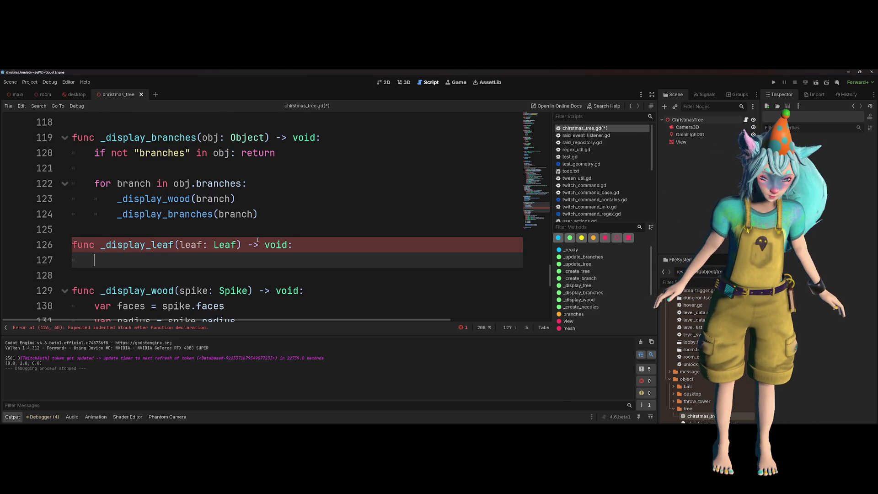
{"action": "left_click", "coordinate": [236, 245]}
{"action": "scroll", "coordinate": [323, 200], "scroll_direction": "up", "scroll_amount": 10}
{"action": "scroll", "coordinate": [323, 200], "scroll_direction": "up", "scroll_amount": 19}
{"action": "scroll", "coordinate": [325, 202], "scroll_direction": "up", "scroll_amount": 2}
{"action": "scroll", "coordinate": [298, 197], "scroll_direction": "down", "scroll_amount": 4}
- Add a new field line to the Leaf class, then remove it again
{"action": "left_click", "coordinate": [262, 192]}
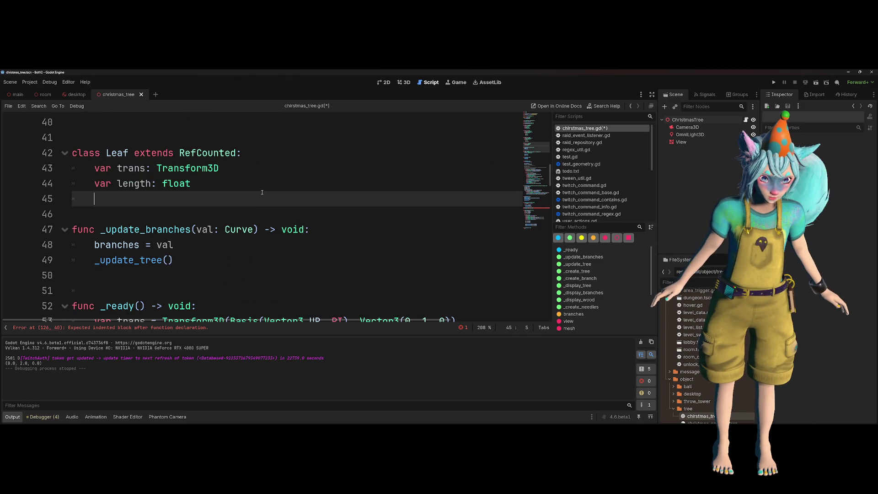
{"action": "key", "text": "Up"}
{"action": "key", "text": "Return"}
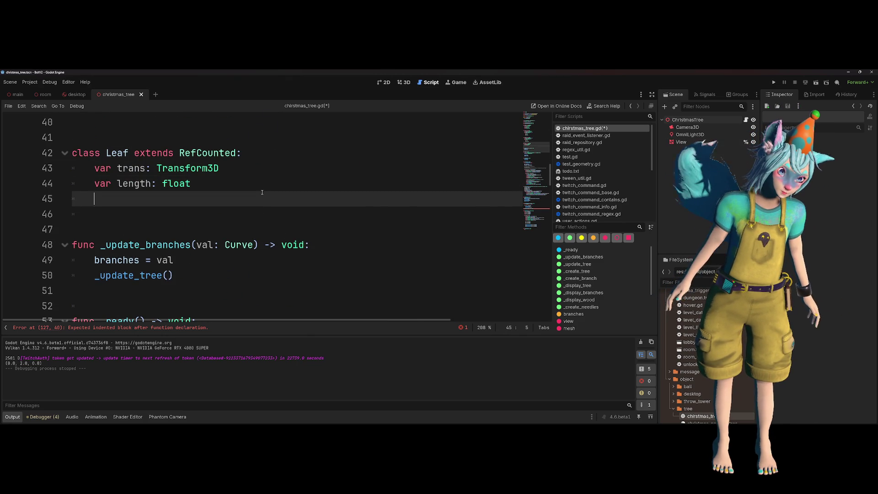
{"action": "double_click", "coordinate": [136, 178]}
{"action": "left_click", "coordinate": [196, 196]}
{"action": "key", "text": "BackSpace"}
- Scroll through the _create_tree code and back to the empty _display_leaf function
{"action": "scroll", "coordinate": [209, 194], "scroll_direction": "down", "scroll_amount": 6}
{"action": "scroll", "coordinate": [210, 194], "scroll_direction": "down", "scroll_amount": 2}
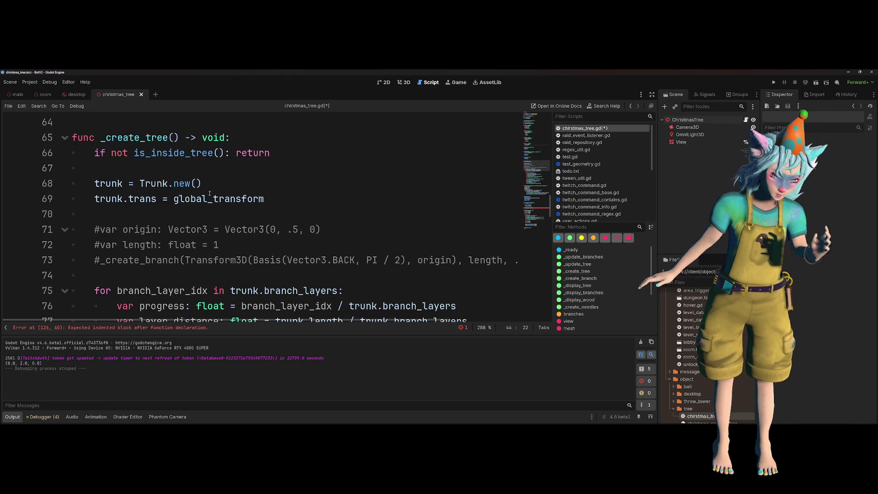
{"action": "scroll", "coordinate": [209, 193], "scroll_direction": "down", "scroll_amount": 5}
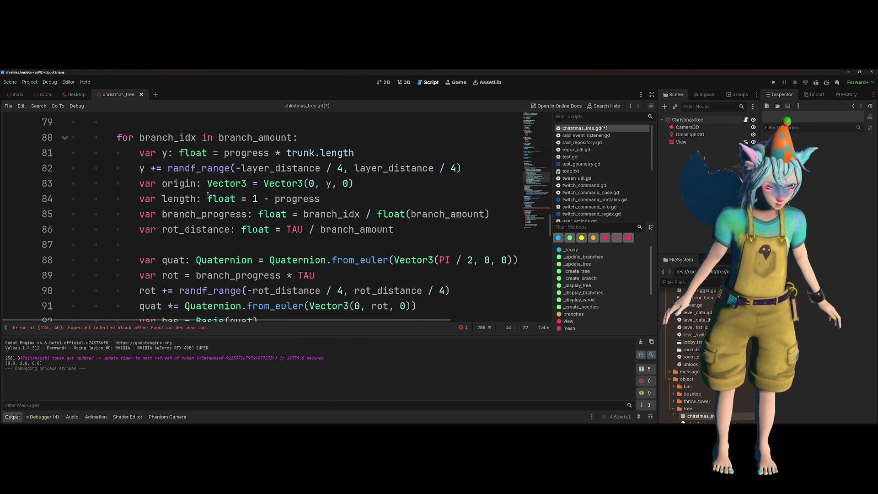
{"action": "scroll", "coordinate": [208, 195], "scroll_direction": "down", "scroll_amount": 6}
{"action": "scroll", "coordinate": [208, 195], "scroll_direction": "up", "scroll_amount": 2}
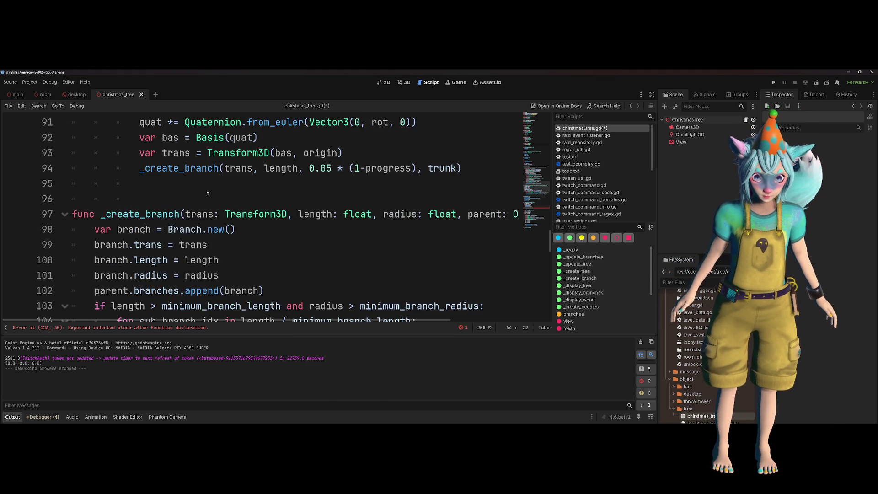
{"action": "scroll", "coordinate": [208, 196], "scroll_direction": "down", "scroll_amount": 4}
{"action": "scroll", "coordinate": [208, 195], "scroll_direction": "up", "scroll_amount": 2}
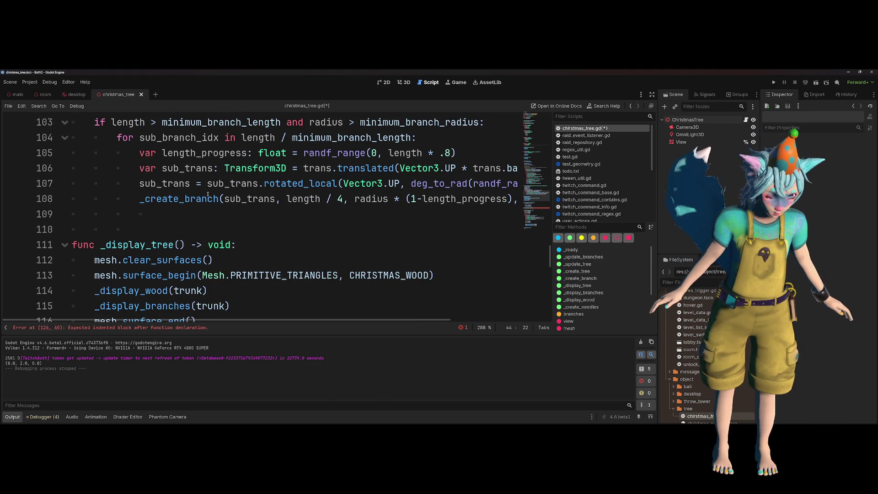
{"action": "scroll", "coordinate": [207, 196], "scroll_direction": "down", "scroll_amount": 5}
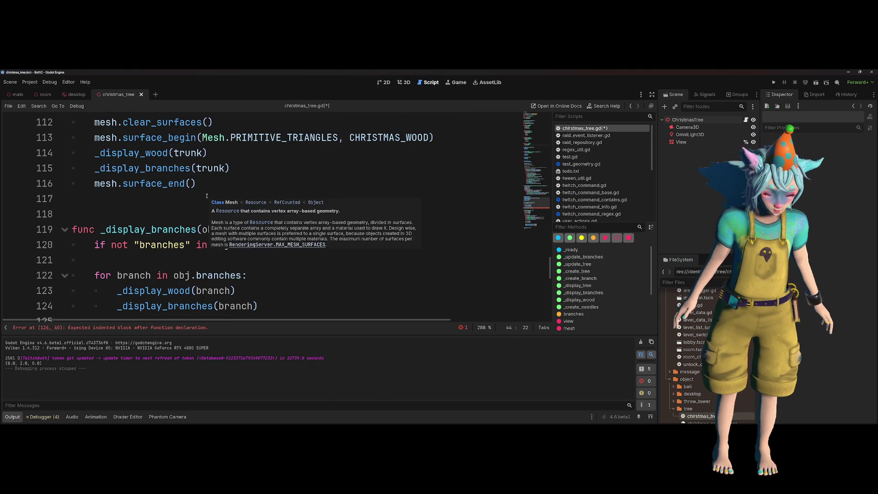
{"action": "scroll", "coordinate": [207, 195], "scroll_direction": "down", "scroll_amount": 2}
{"action": "left_click", "coordinate": [300, 260]}
{"action": "scroll", "coordinate": [299, 250], "scroll_direction": "down", "scroll_amount": 2}
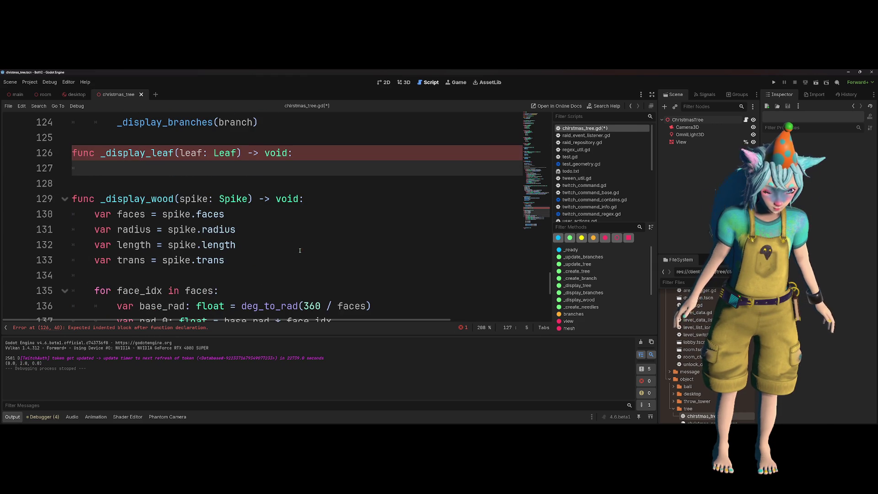
{"action": "scroll", "coordinate": [300, 244], "scroll_direction": "down", "scroll_amount": 2}
{"action": "scroll", "coordinate": [345, 250], "scroll_direction": "down", "scroll_amount": 2}
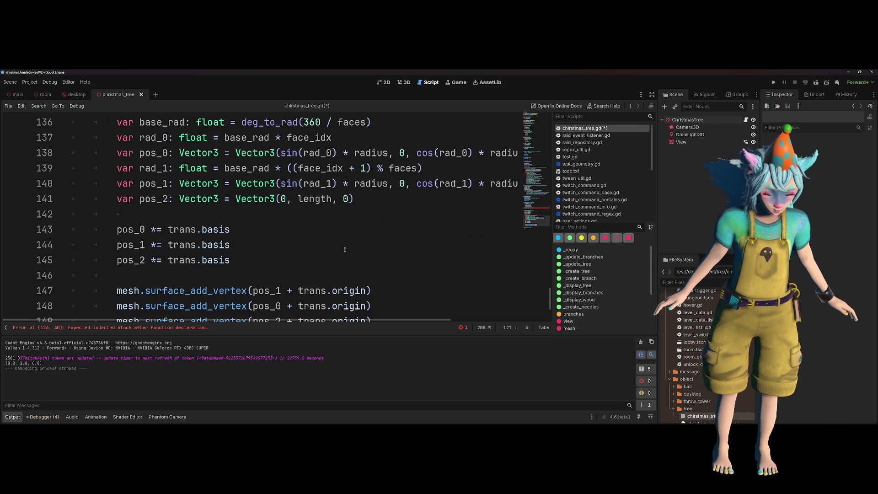
{"action": "scroll", "coordinate": [346, 246], "scroll_direction": "up", "scroll_amount": 1}
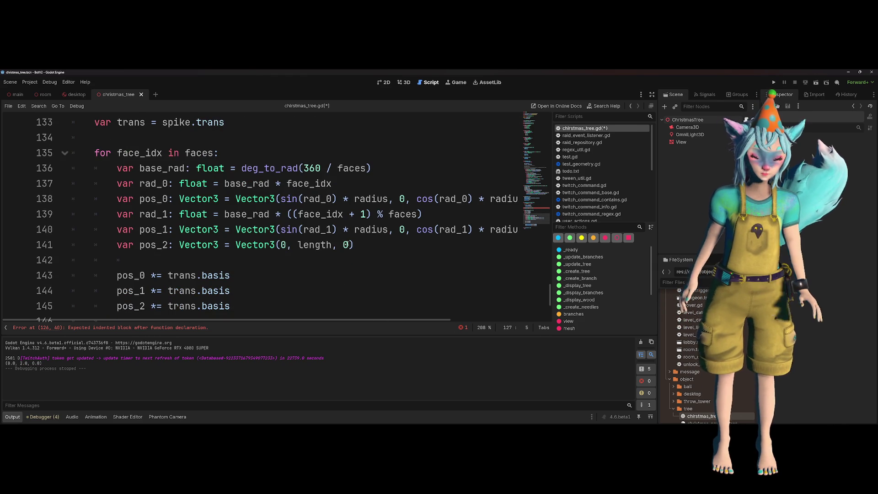
{"action": "scroll", "coordinate": [347, 245], "scroll_direction": "up", "scroll_amount": 1}
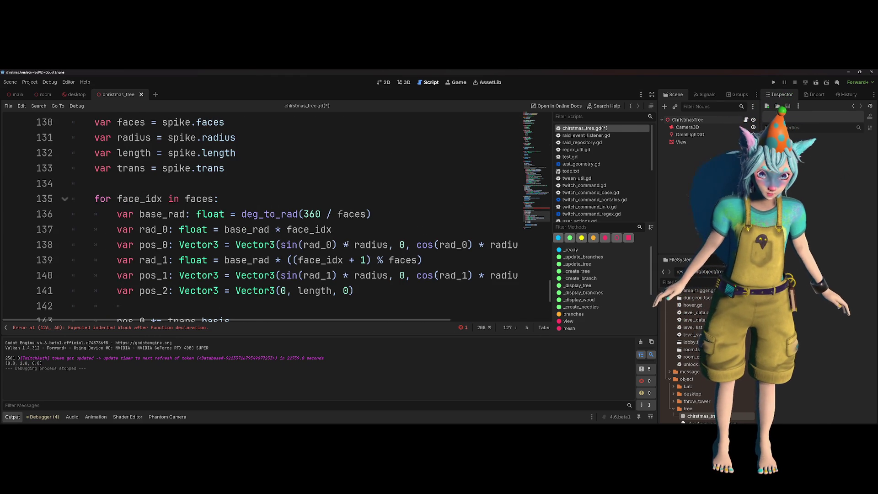
{"action": "scroll", "coordinate": [365, 225], "scroll_direction": "down", "scroll_amount": 1}
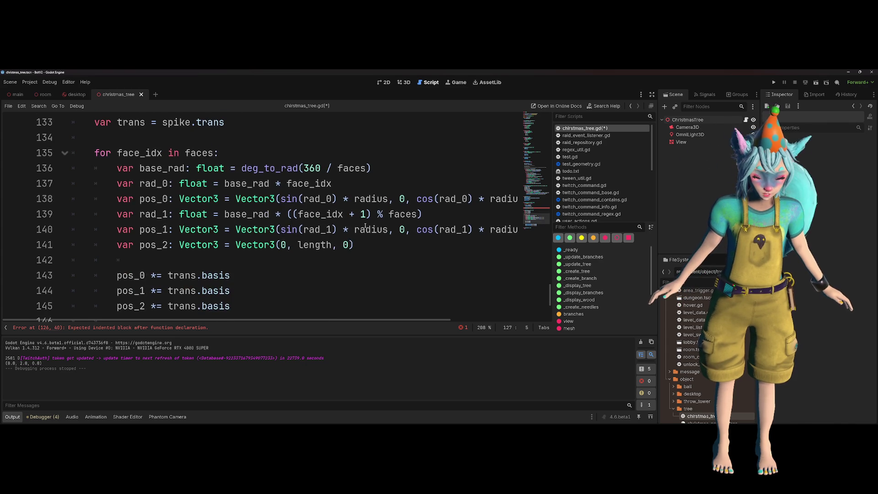
{"action": "scroll", "coordinate": [365, 225], "scroll_direction": "up", "scroll_amount": 3}
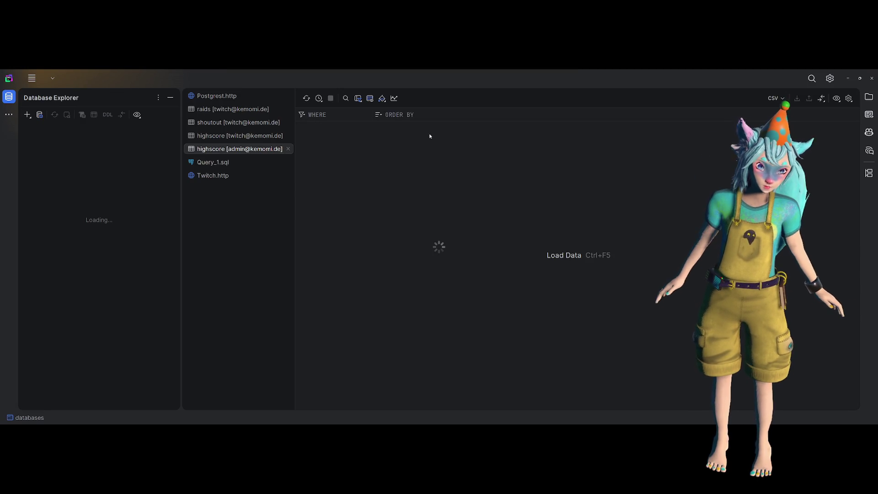
{"action": "middle_click", "coordinate": [257, 149]}
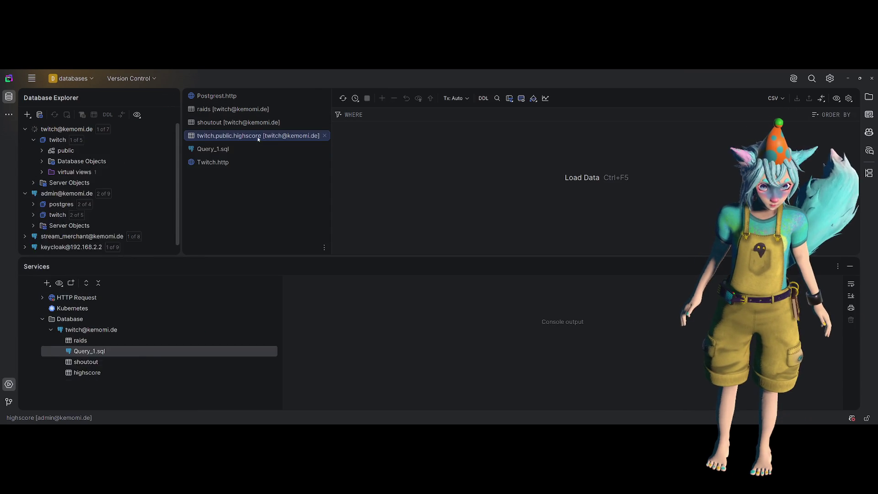
{"action": "middle_click", "coordinate": [254, 136]}
{"action": "middle_click", "coordinate": [252, 123]}
{"action": "middle_click", "coordinate": [250, 111]}
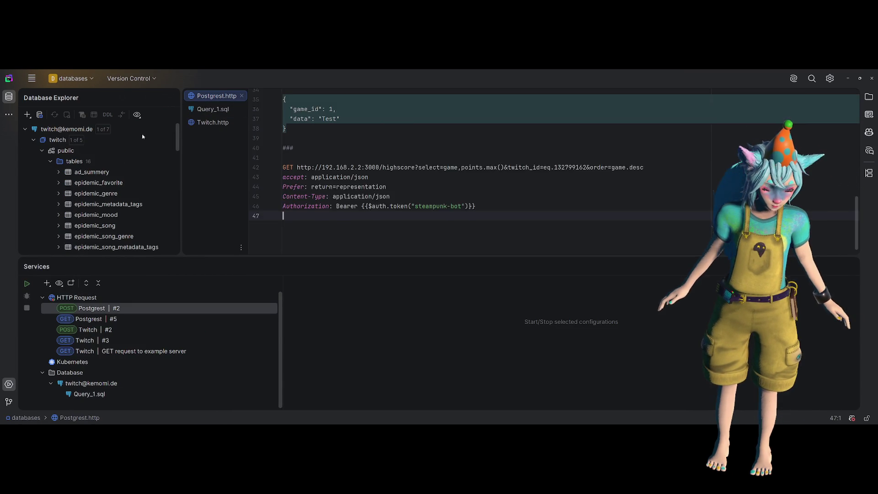
{"action": "scroll", "coordinate": [110, 183], "scroll_direction": "down", "scroll_amount": 5}
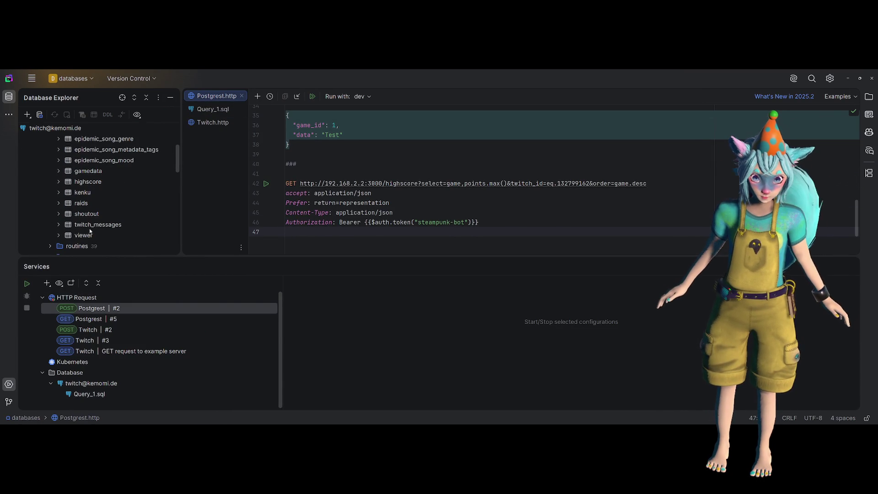
{"action": "scroll", "coordinate": [89, 234], "scroll_direction": "up", "scroll_amount": 1}
{"action": "scroll", "coordinate": [89, 235], "scroll_direction": "up", "scroll_amount": 3}
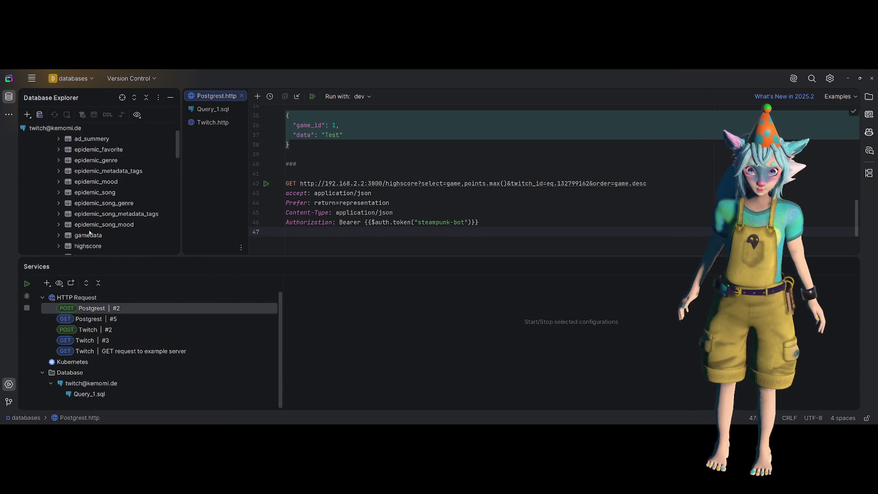
{"action": "double_click", "coordinate": [91, 170]}
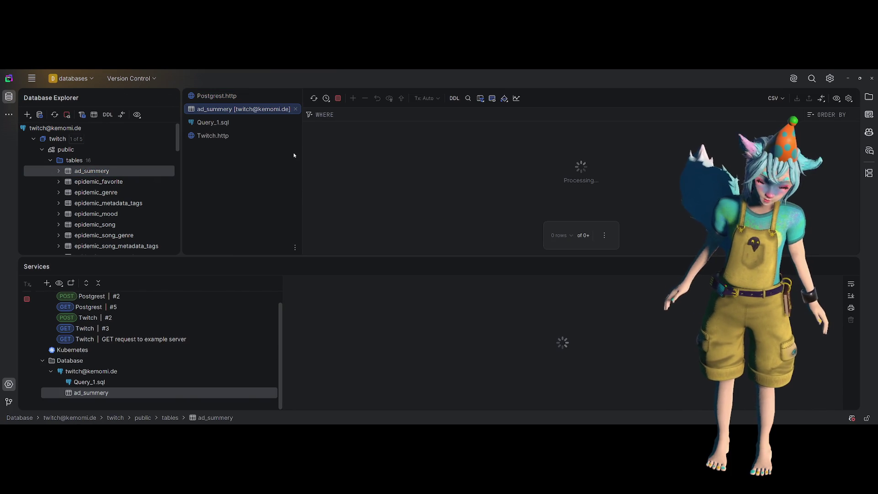
{"action": "left_click", "coordinate": [850, 267]}
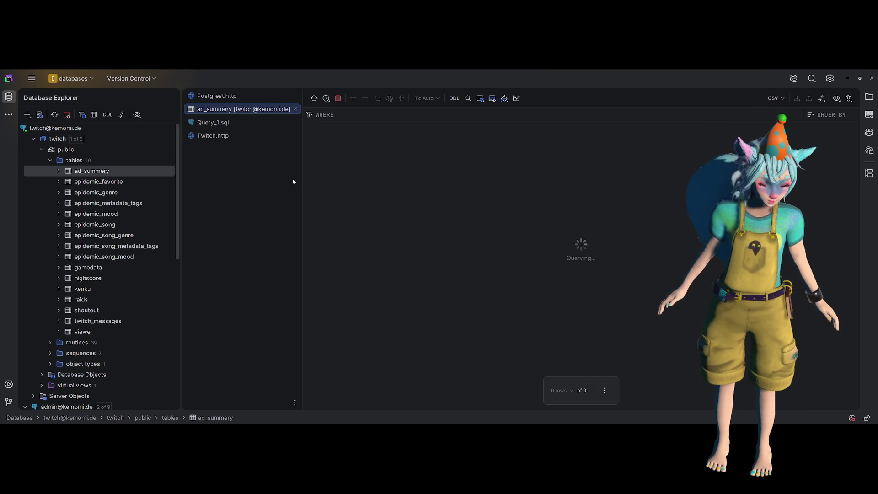
{"action": "left_click", "coordinate": [59, 170]}
{"action": "left_click", "coordinate": [59, 170]}
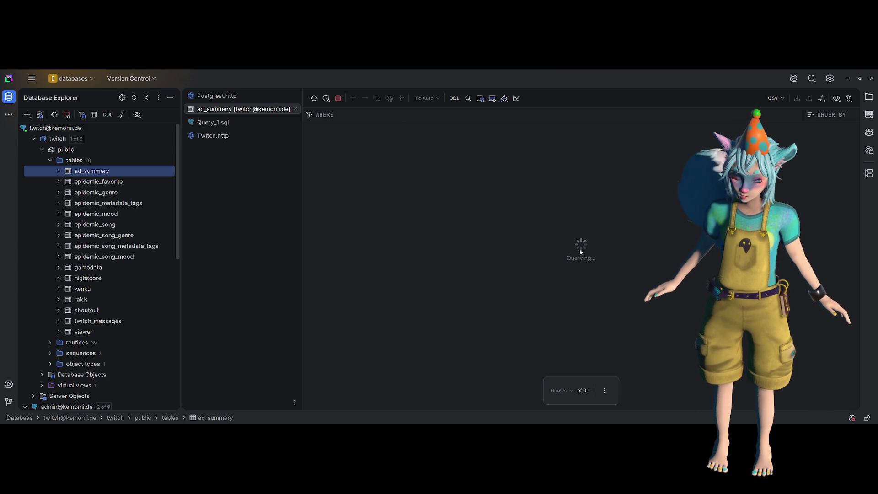
{"action": "left_click", "coordinate": [612, 387]}
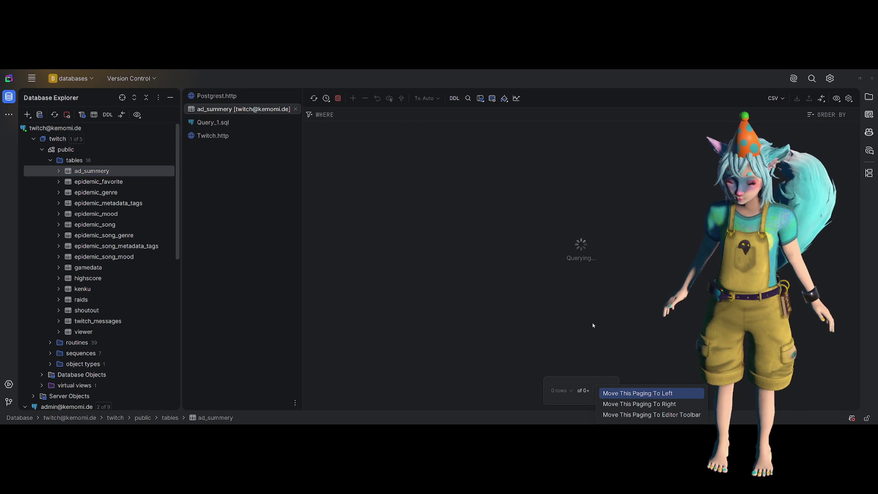
{"action": "key", "text": "Escape"}
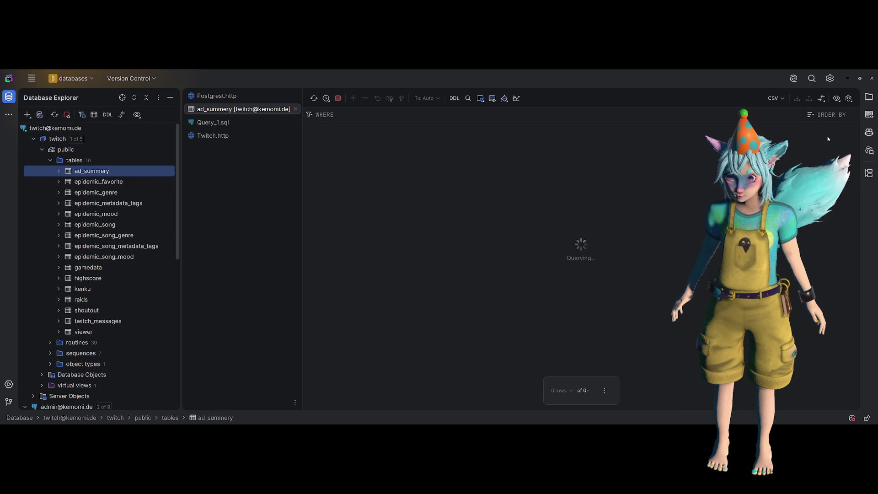
{"action": "left_click", "coordinate": [814, 118]}
{"action": "key", "text": "Escape"}
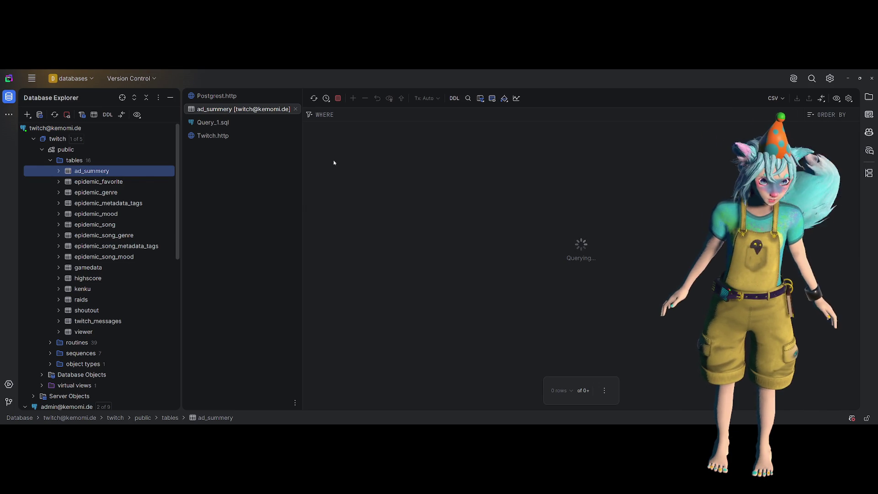
{"action": "right_click", "coordinate": [94, 171]}
{"action": "left_click", "coordinate": [437, 178]}
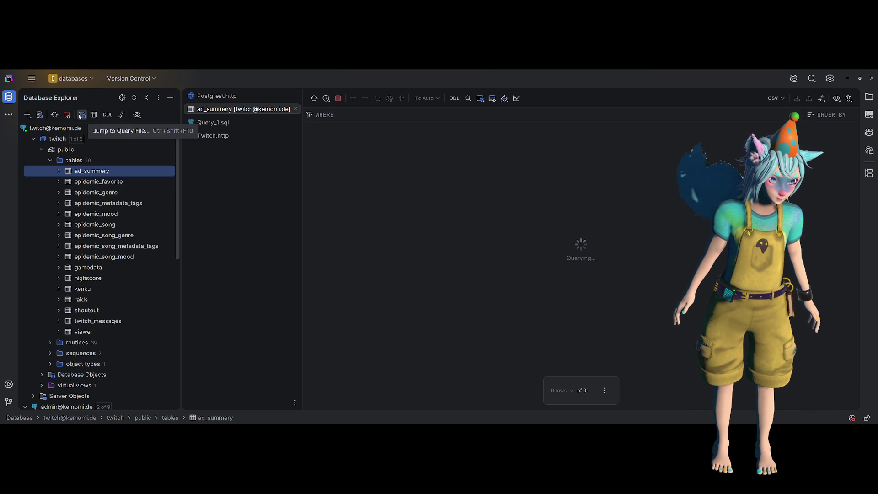
- Open Query_1.sql from the query file list and select its old UPDATE query
{"action": "left_click", "coordinate": [81, 115]}
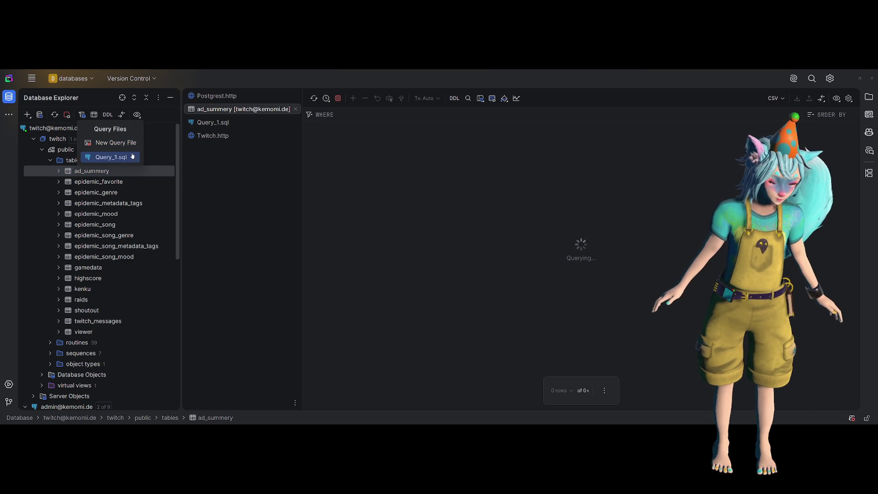
{"action": "left_click", "coordinate": [240, 122]}
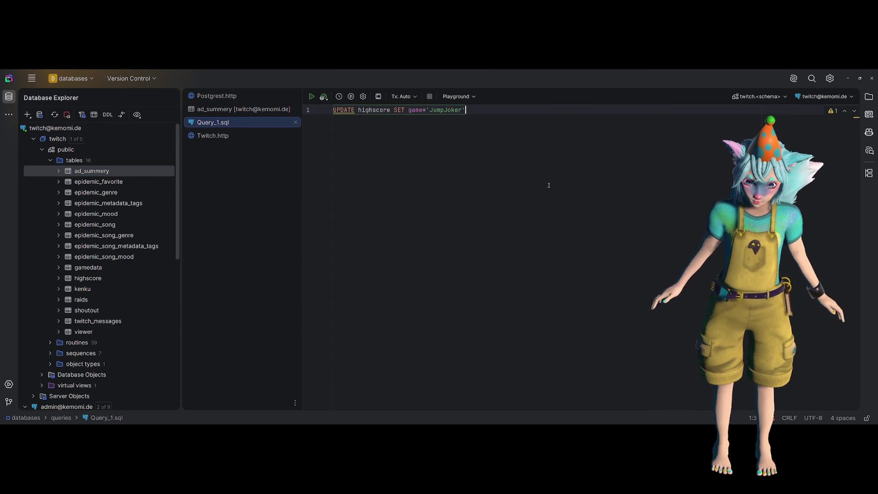
{"action": "key", "text": "ctrl+a"}
- Replace it with SELECT * FROM ad_summery ORDER BY id DESC LIMIT 1 and run it
{"action": "type", "text": "SELECTY "}
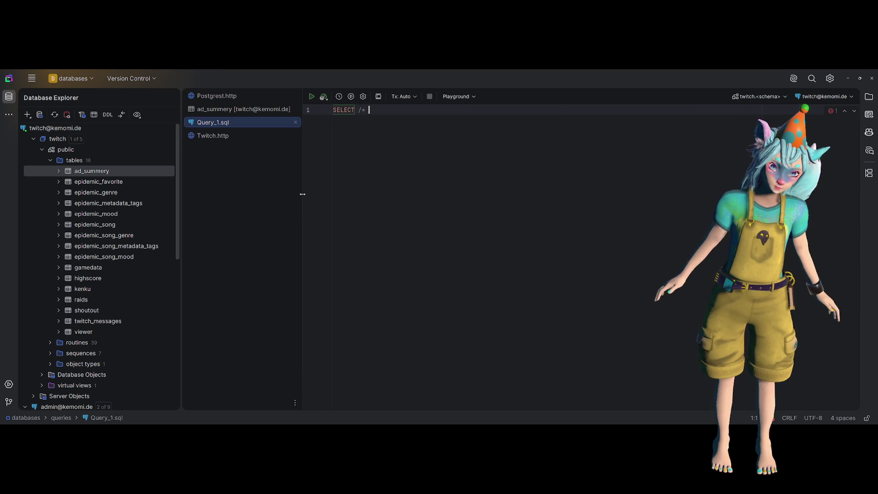
{"action": "type", "text": "FROM a"}
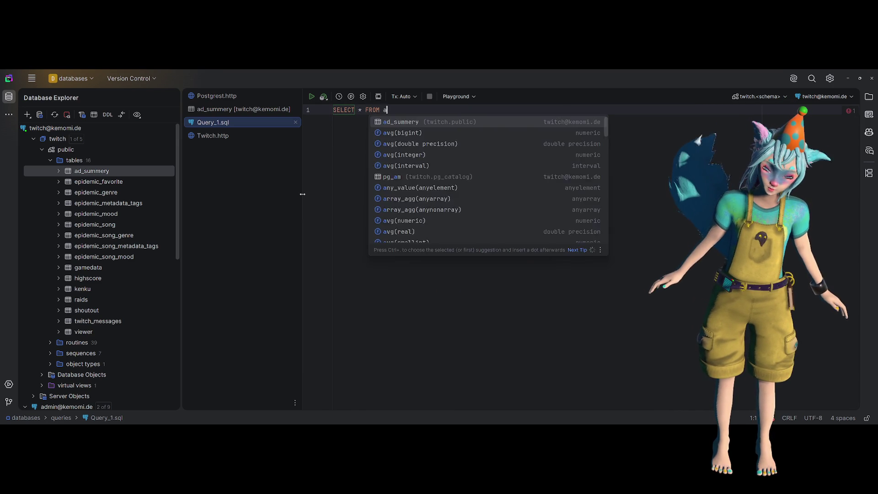
{"action": "type", "text": "d_summery WHERE"}
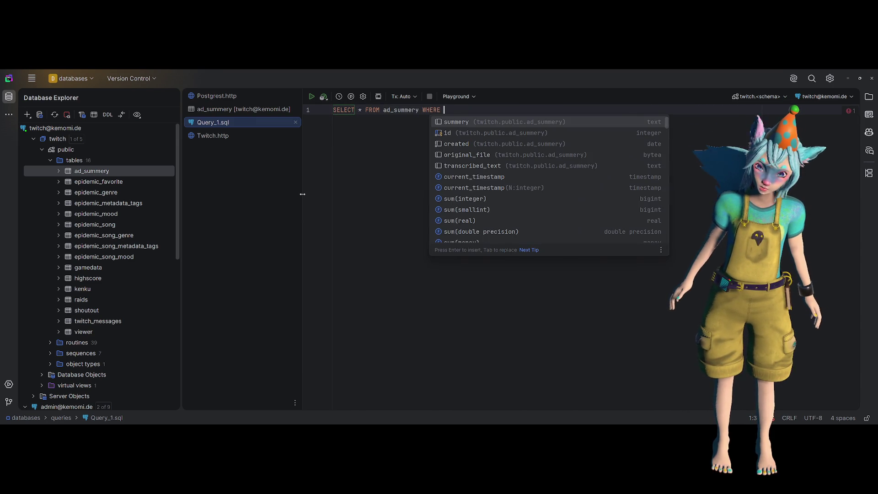
{"action": "key", "text": "BackSpace"}
{"action": "key", "text": "BackSpace"}
{"action": "key", "text": "BackSpace"}
{"action": "type", "text": "ORDER BY"}
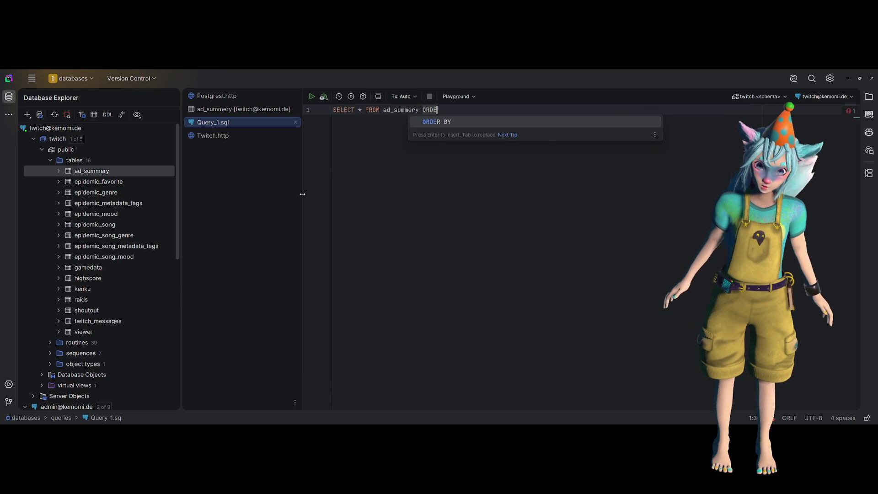
{"action": "key", "text": "Down"}
{"action": "key", "text": "Down"}
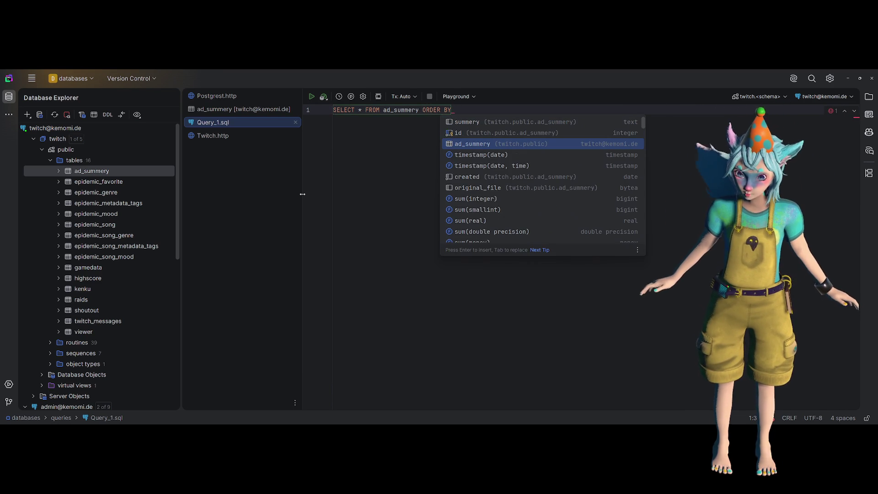
{"action": "type", "text": "id DESC LIMI"}
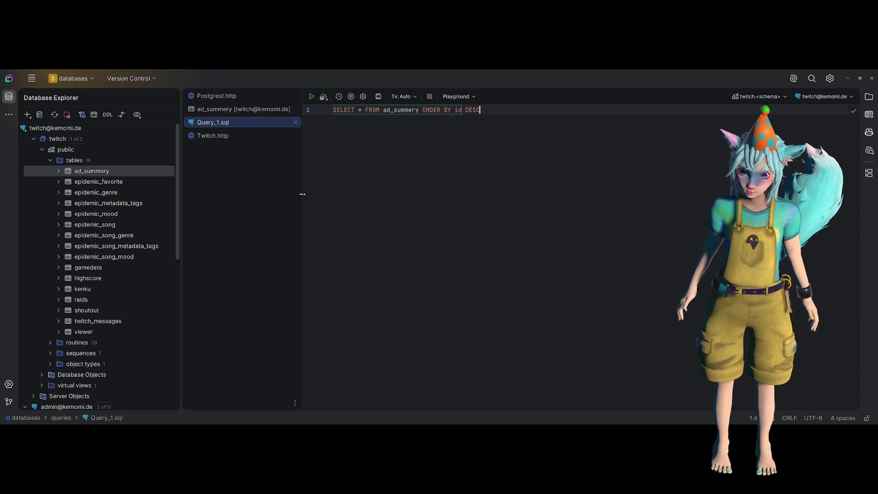
{"action": "type", "text": "T 1"}
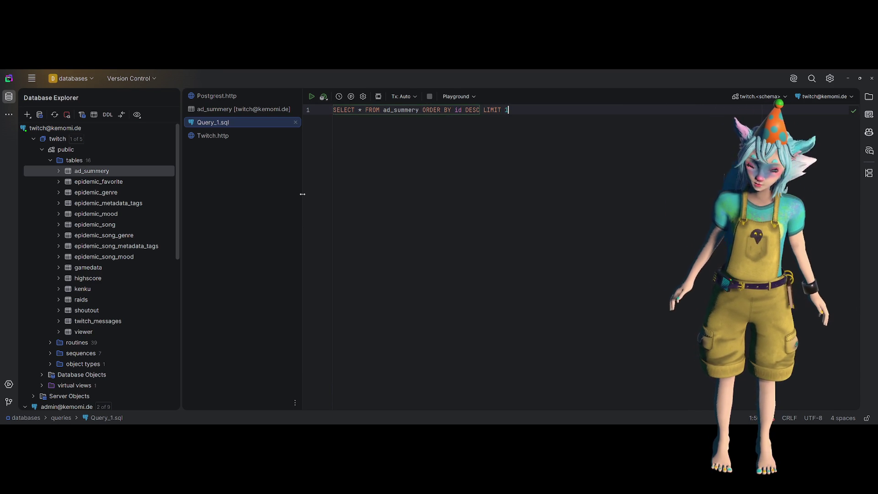
{"action": "key", "text": "ctrl+Return"}
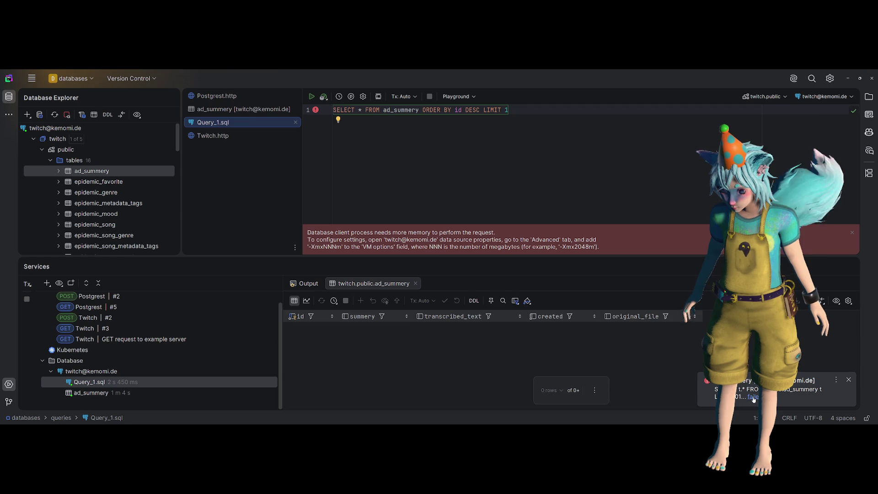
- Rerun the newest-row query after the memory error and dismiss the error notification
{"action": "left_click", "coordinate": [311, 97]}
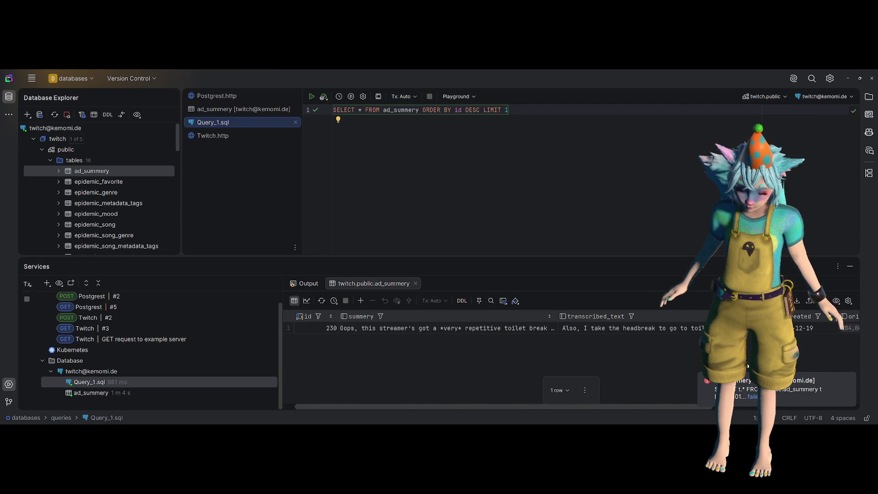
{"action": "left_click", "coordinate": [831, 379]}
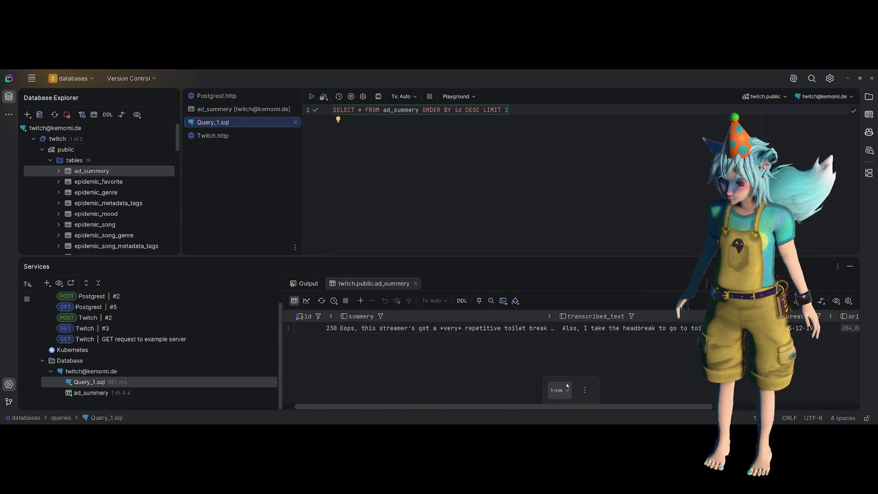
{"action": "mouse_move", "coordinate": [668, 406]}
{"action": "left_mouse_down"}
{"action": "mouse_move", "coordinate": [819, 394]}
{"action": "mouse_move", "coordinate": [679, 400]}
{"action": "left_mouse_up"}
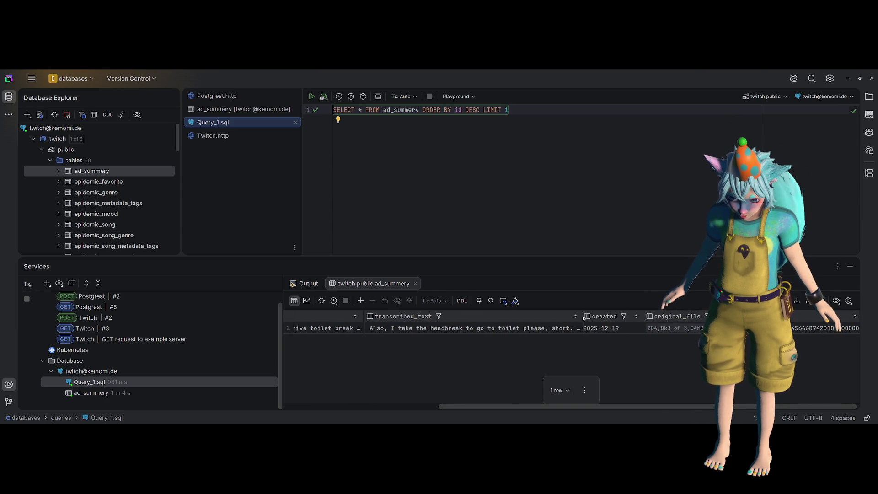
- Widen the transcribed_text column and open row 230's transcribed text to read it in full
{"action": "mouse_move", "coordinate": [581, 316]}
{"action": "left_mouse_down"}
{"action": "mouse_move", "coordinate": [846, 317]}
{"action": "mouse_move", "coordinate": [779, 316]}
{"action": "mouse_move", "coordinate": [812, 317]}
{"action": "left_mouse_up"}
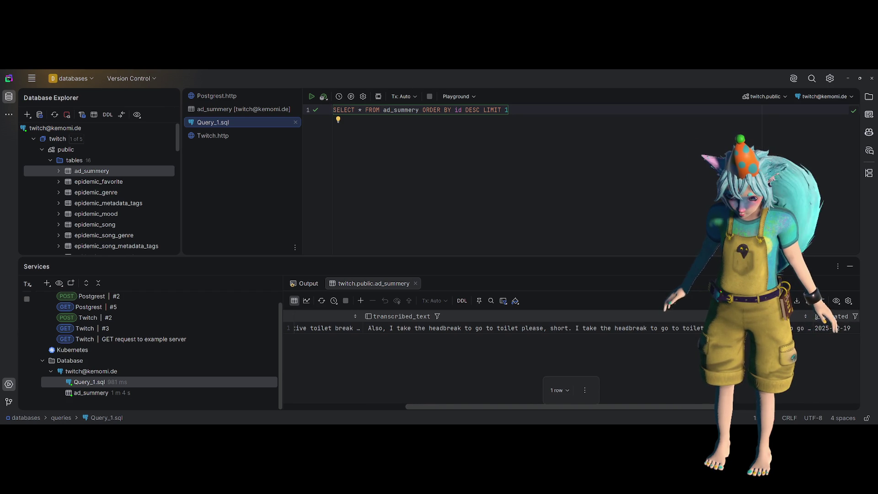
{"action": "left_click", "coordinate": [420, 328]}
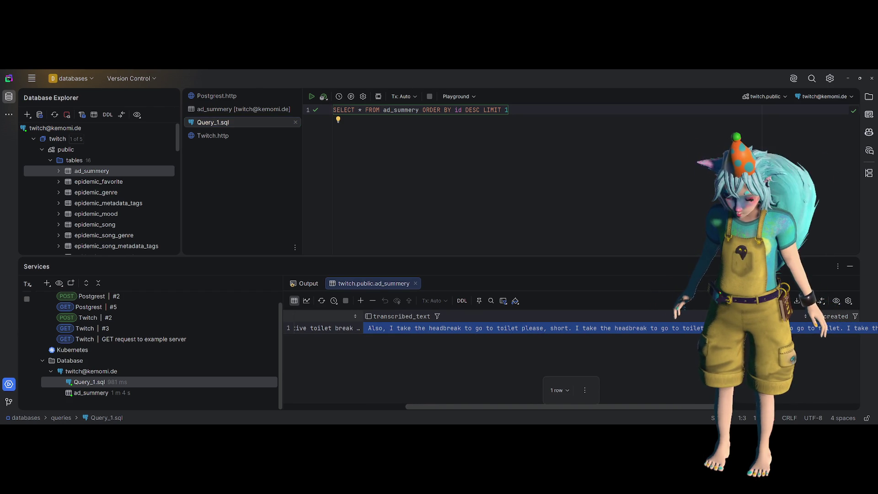
{"action": "double_click", "coordinate": [652, 329]}
{"action": "mouse_move", "coordinate": [653, 343]}
{"action": "left_mouse_down"}
{"action": "mouse_move", "coordinate": [776, 344]}
{"action": "mouse_move", "coordinate": [616, 349]}
{"action": "left_mouse_up"}
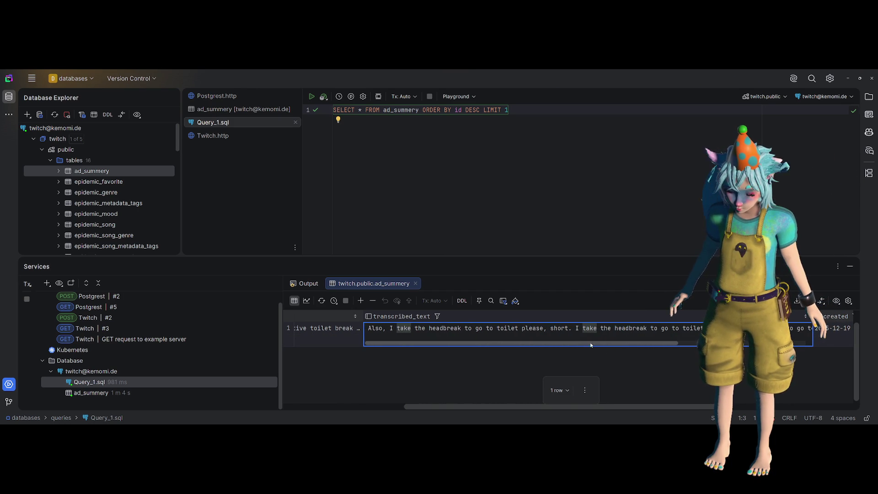
{"action": "left_click", "coordinate": [311, 333]}
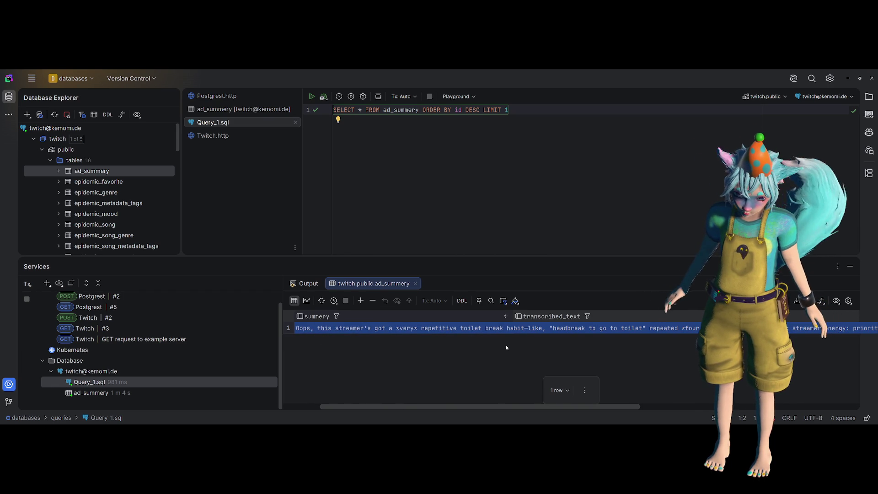
{"action": "left_click", "coordinate": [547, 329]}
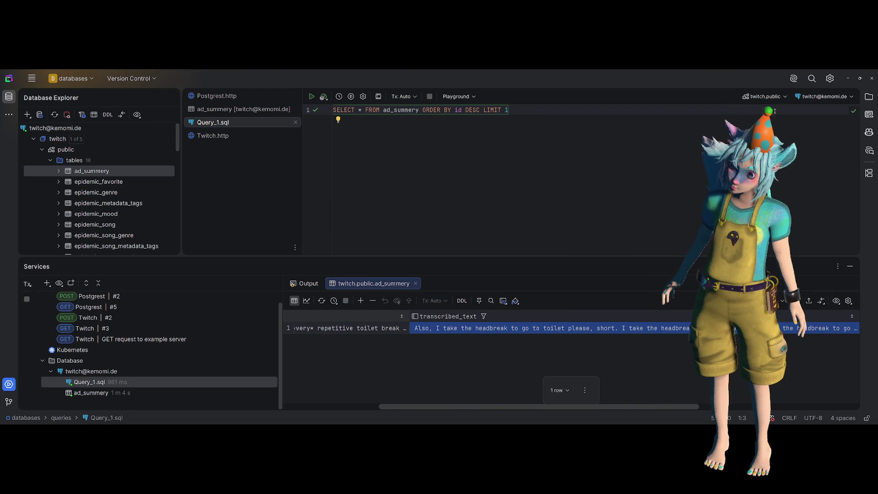
- In christmas_tree.gd, visit the empty _display_leaf body, then select _display_wood's face loop, lines 136–149
{"action": "left_click", "coordinate": [847, 78]}
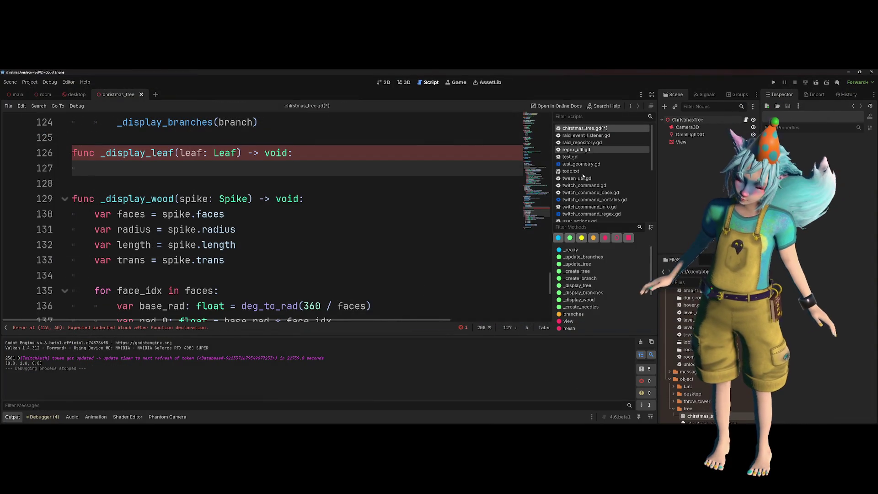
{"action": "mouse_move", "coordinate": [208, 223]}
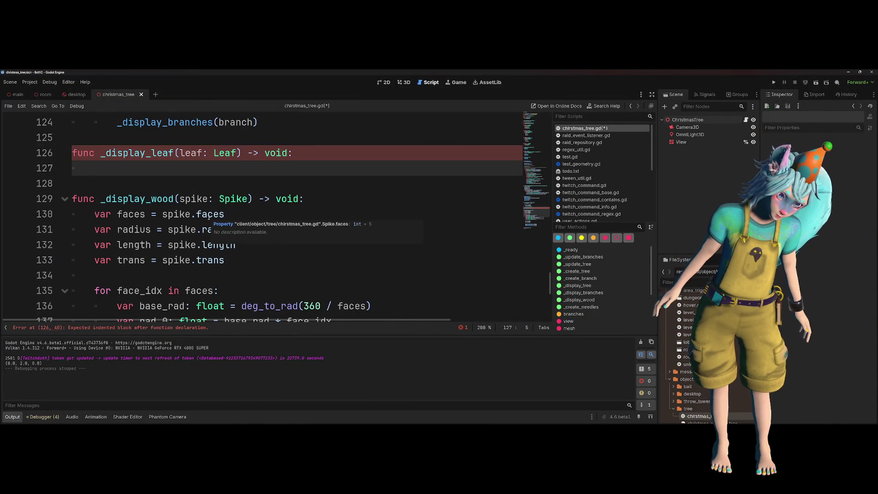
{"action": "left_click", "coordinate": [208, 157]}
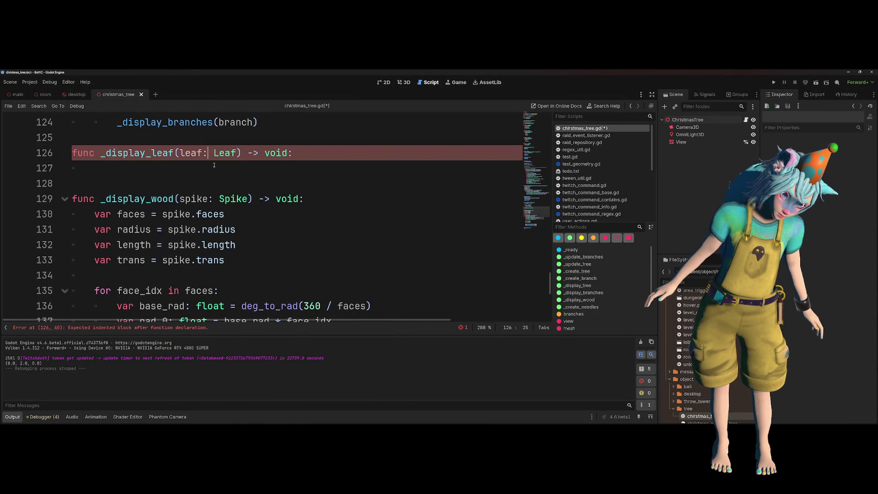
{"action": "left_click", "coordinate": [214, 165]}
{"action": "scroll", "coordinate": [290, 175], "scroll_direction": "down", "scroll_amount": 1}
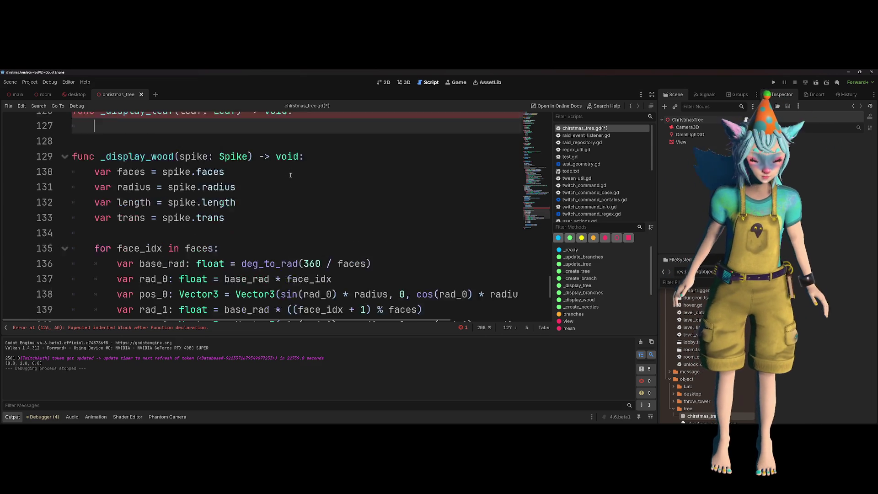
{"action": "scroll", "coordinate": [290, 175], "scroll_direction": "down", "scroll_amount": 4}
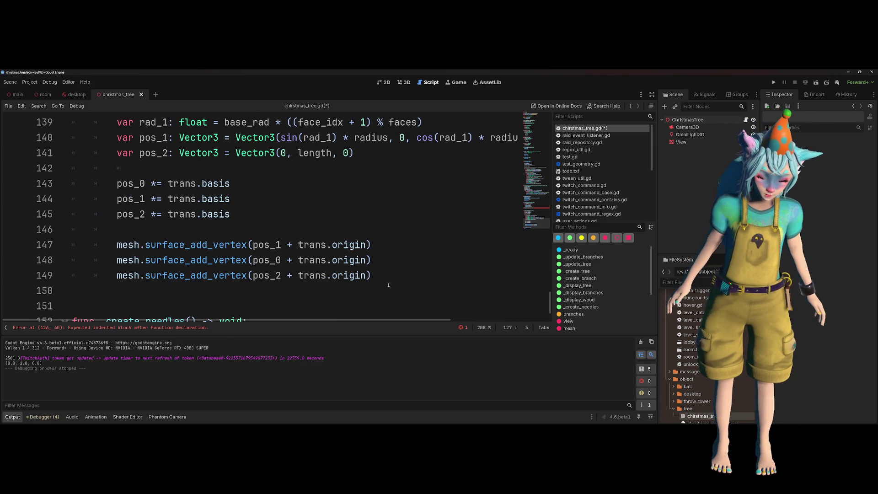
{"action": "mouse_move", "coordinate": [389, 281]}
{"action": "left_mouse_down"}
{"action": "mouse_move", "coordinate": [137, 256]}
{"action": "mouse_move", "coordinate": [55, 180]}
{"action": "mouse_move", "coordinate": [26, 172]}
{"action": "left_mouse_up"}
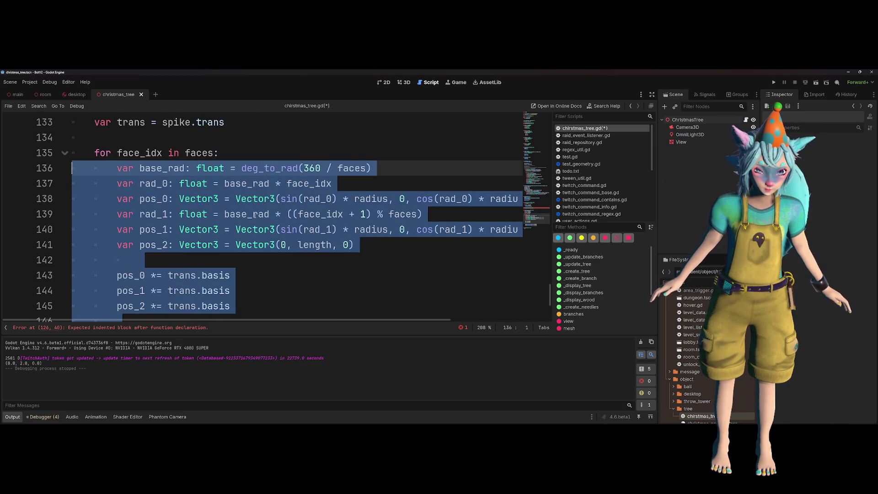